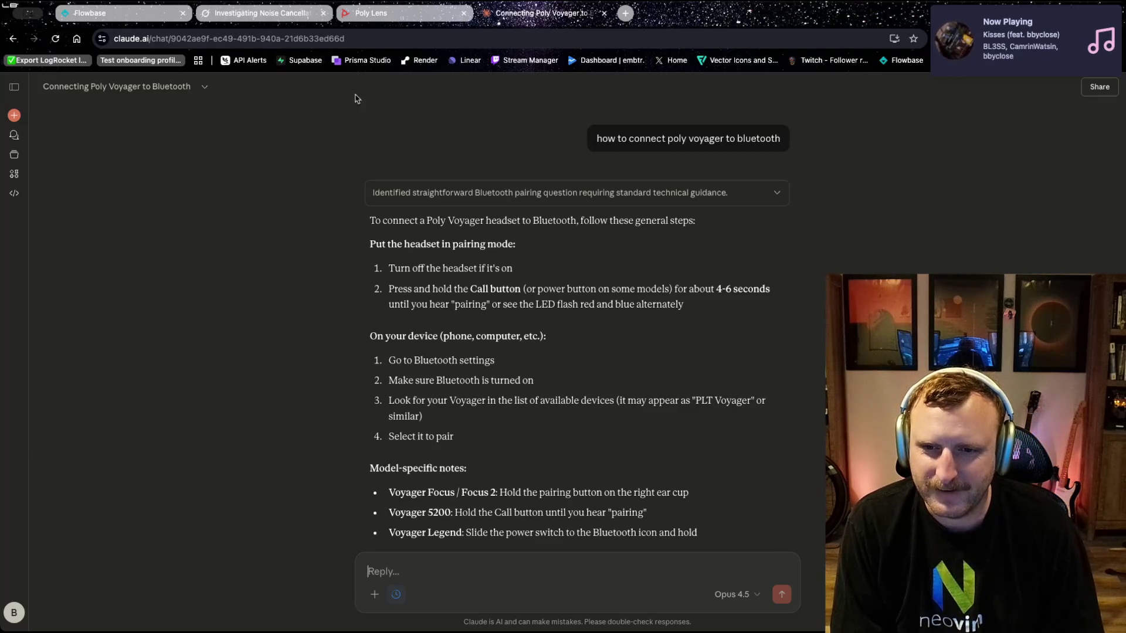
- Check the Flowbase leads page tab
click(151, 19)
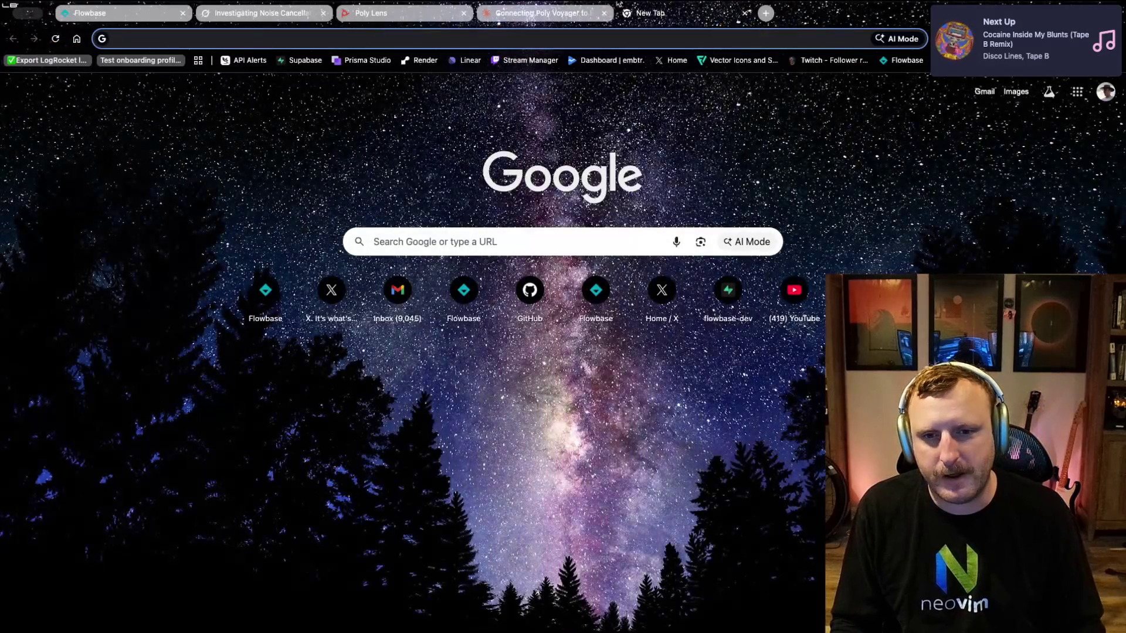
- Go to logrocket.com by entering 'logr' in the address bar and accepting the autocomplete
text(logi)
key(BackSpace)
text(r)
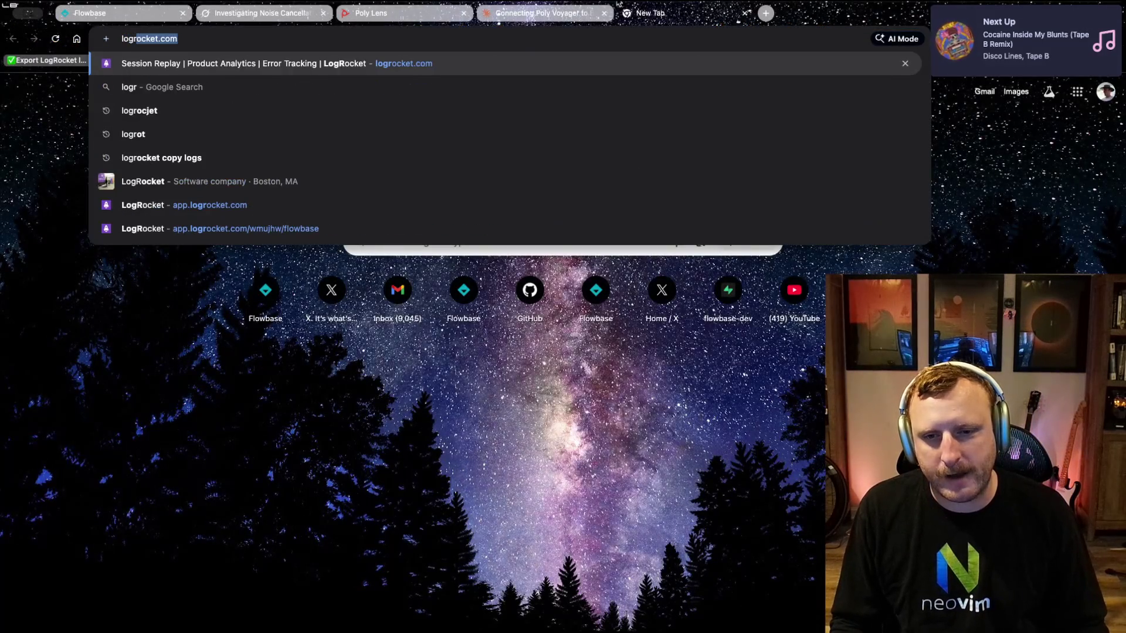
key(Return)
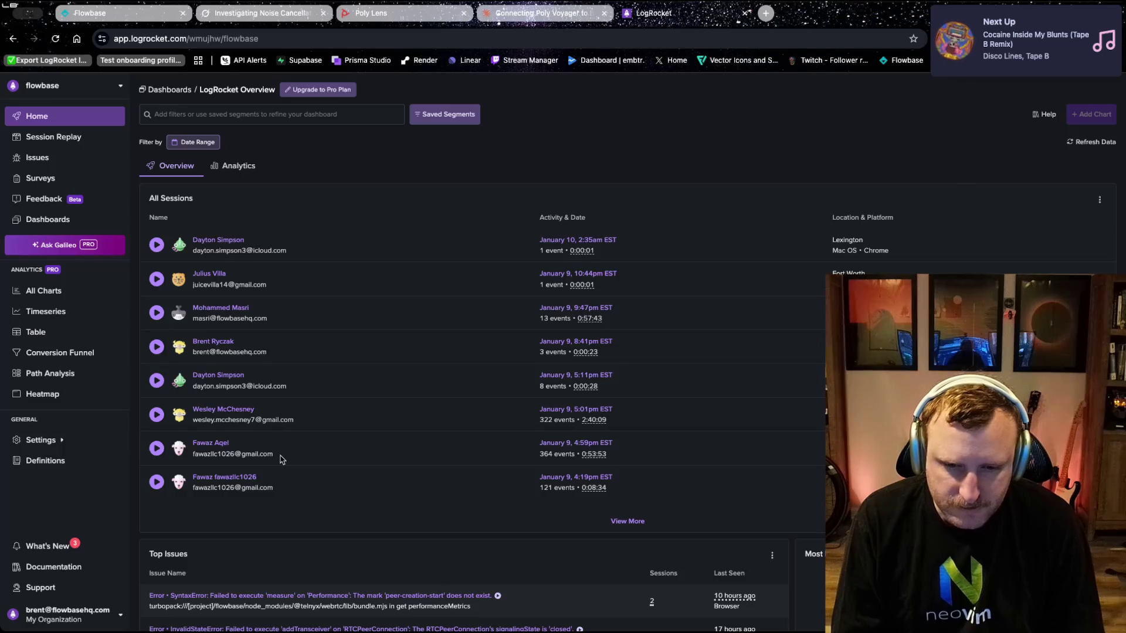
- Scroll the LogRocket dashboard and choose View More under All Sessions
scroll(284, 460, down, 3)
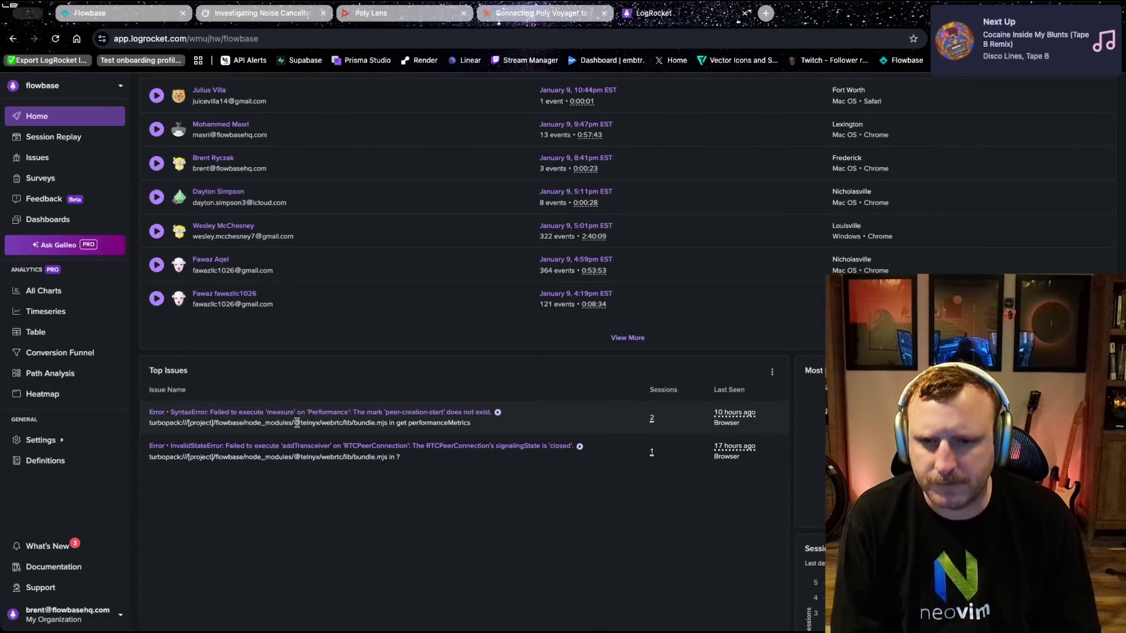
click(624, 339)
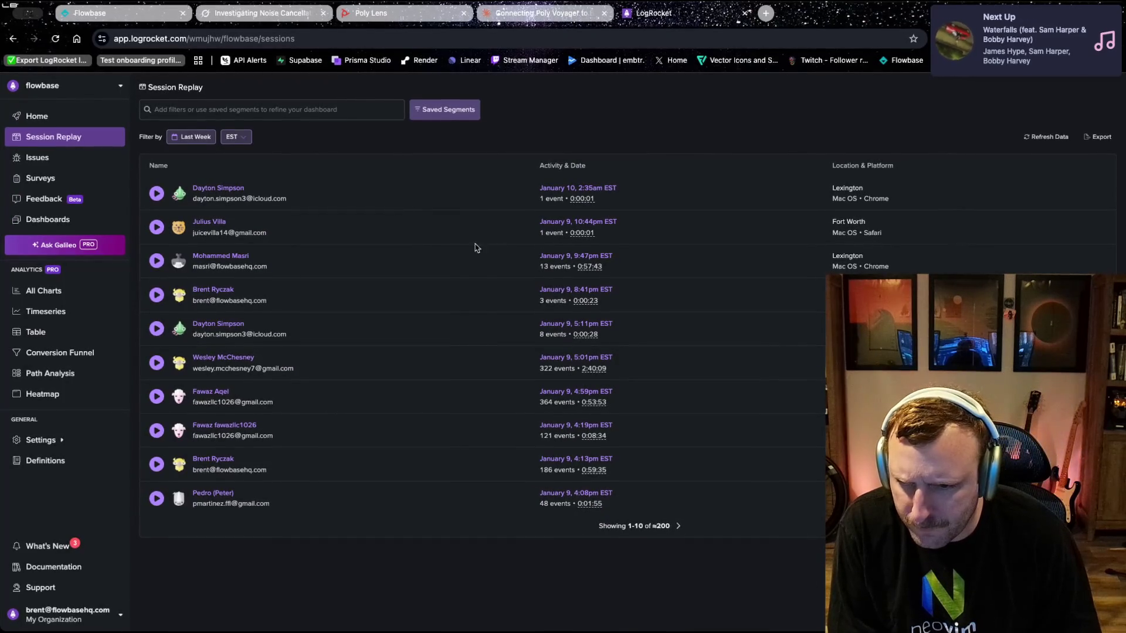
- Open three recent sessions in background tabs and switch to one session replay
super+click(225, 426)
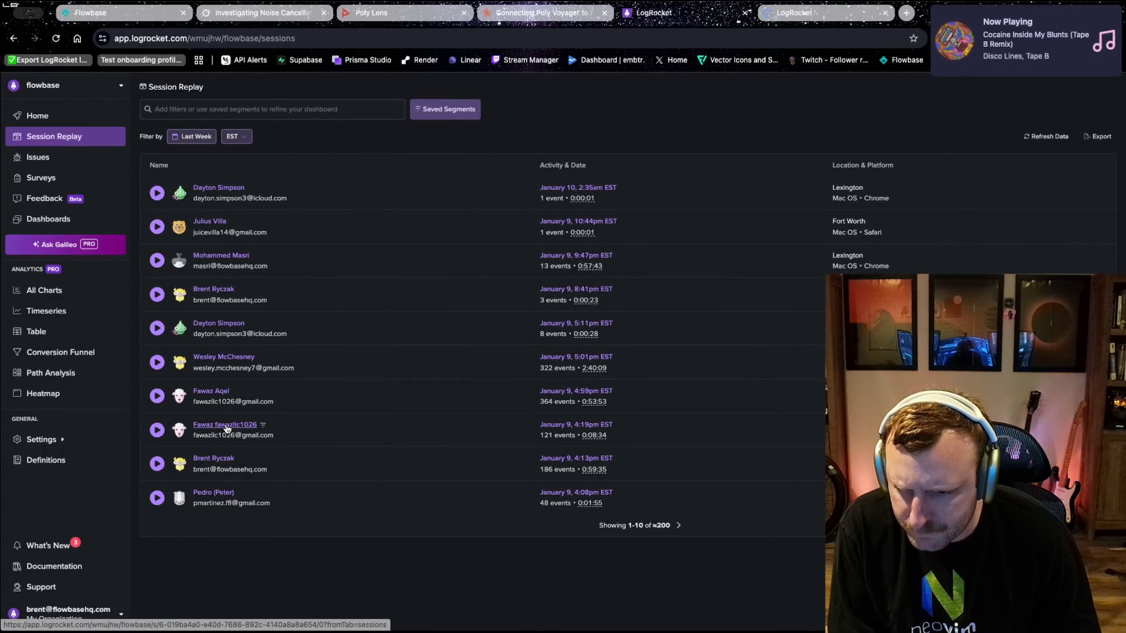
super+click(222, 395)
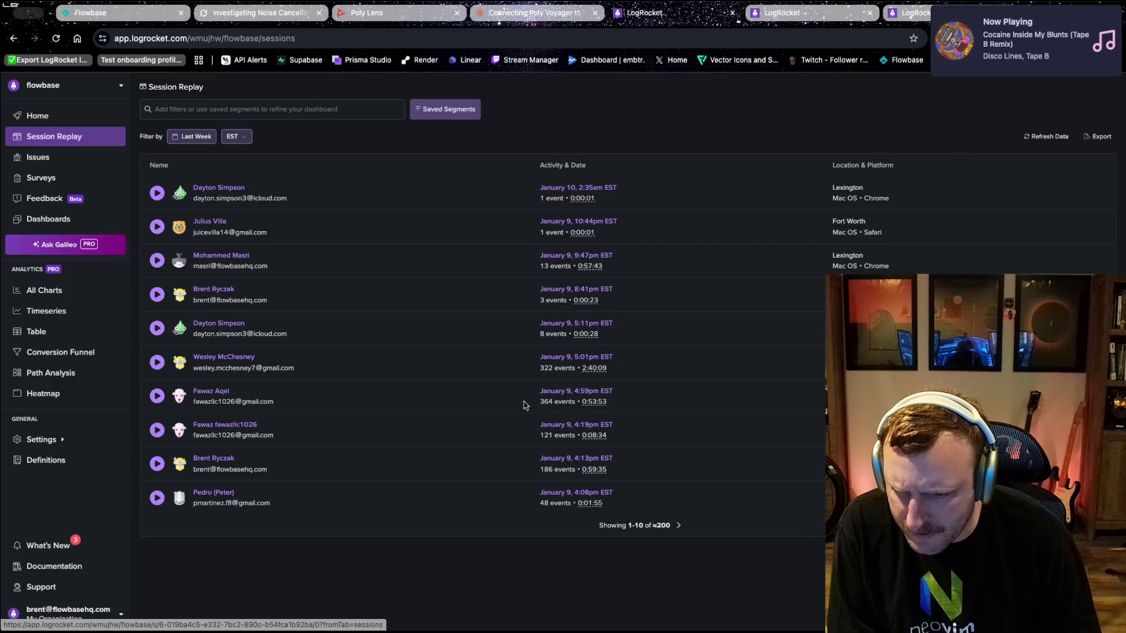
middle_click(221, 359)
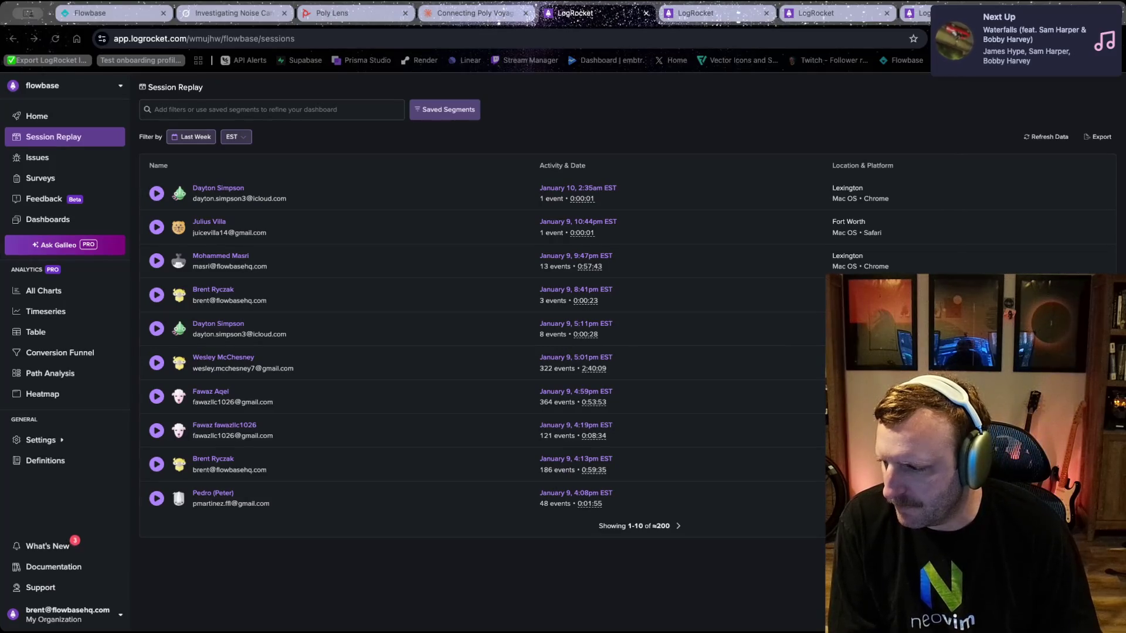
click(697, 12)
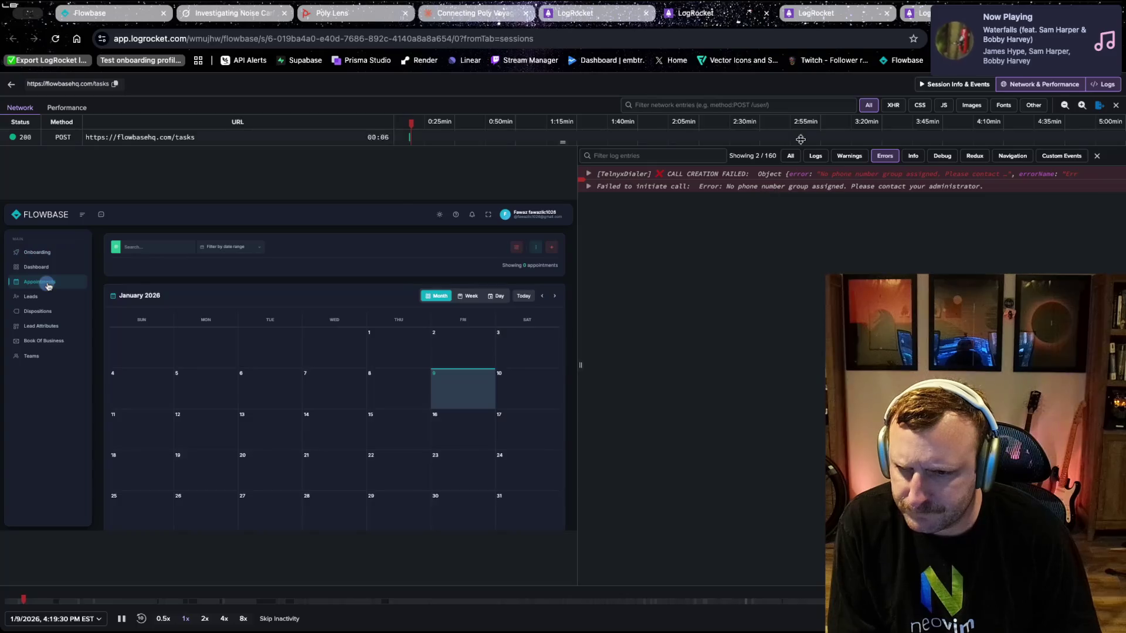
- Review two opened replays, close one, and show sessions 11–20 in the list
click(829, 16)
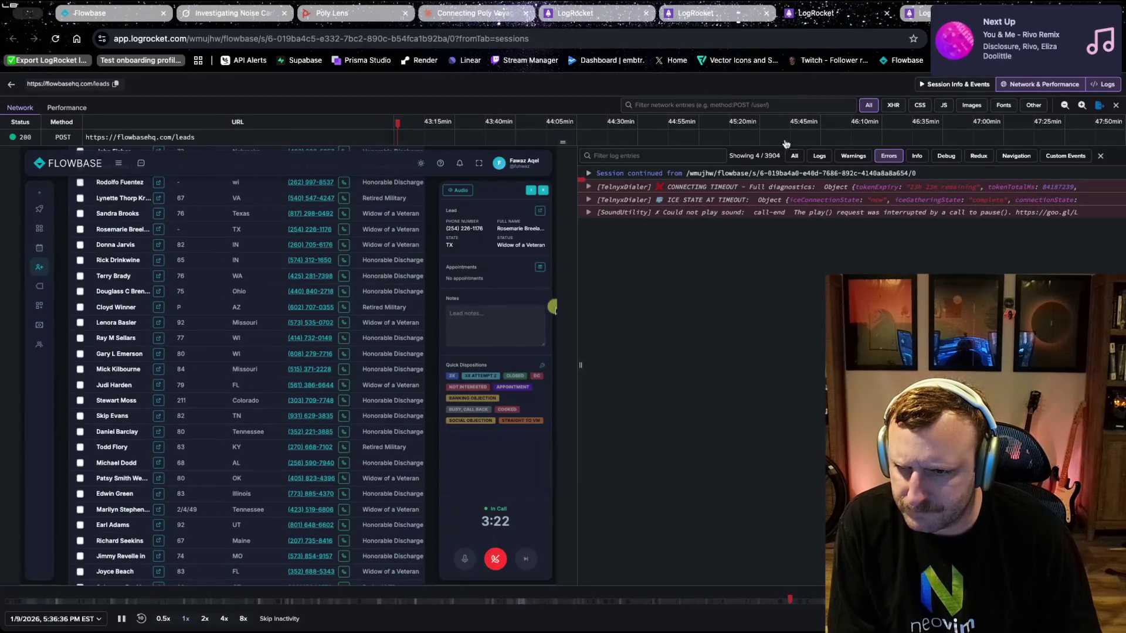
click(919, 13)
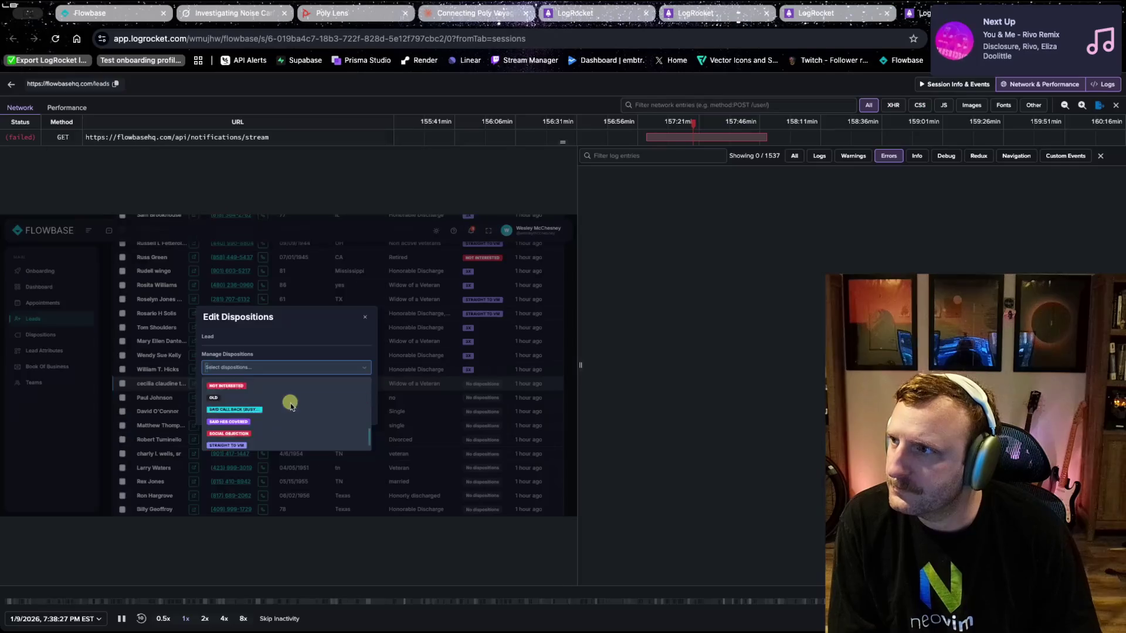
key(ctrl+w)
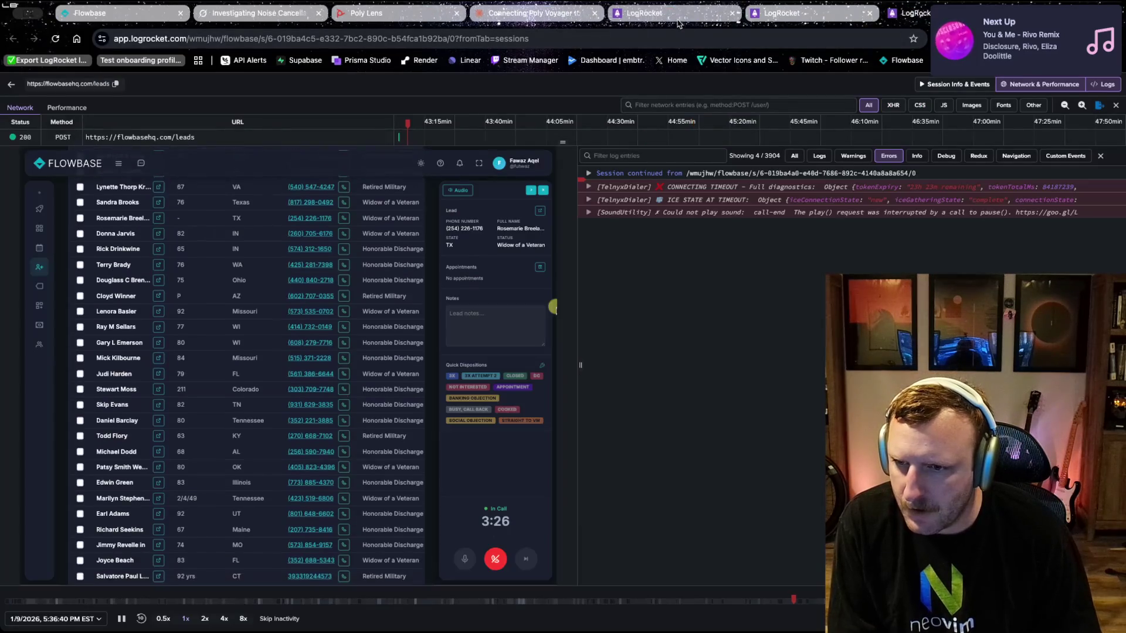
click(674, 12)
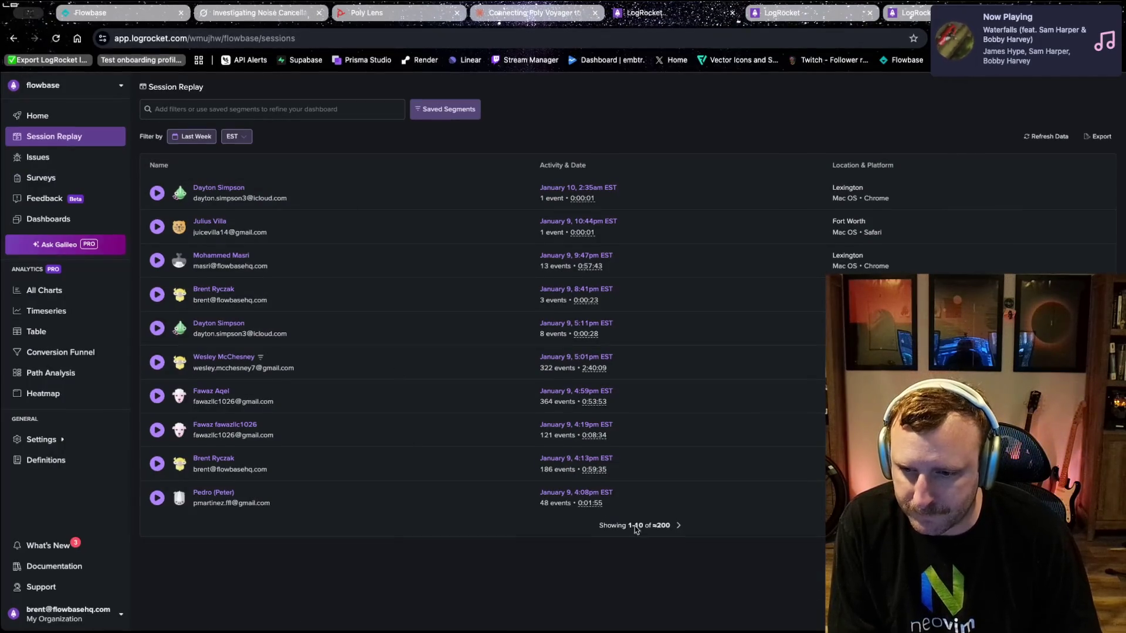
click(681, 526)
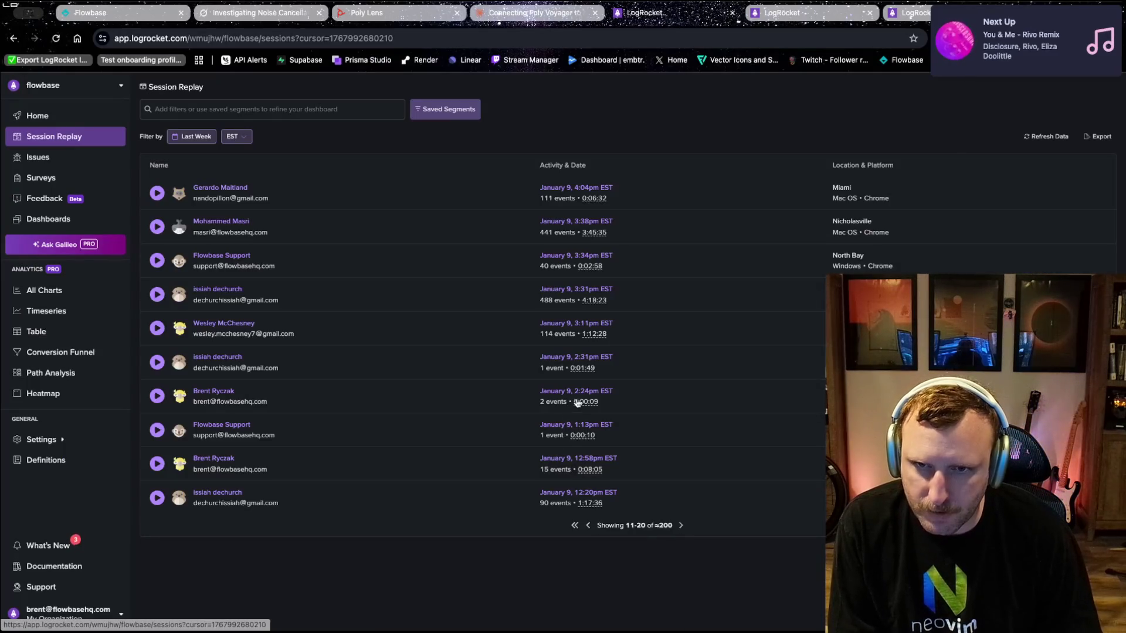
- Open five sessions from page 11–20 and two from page 21–30 in background tabs
middle_click(213, 189)
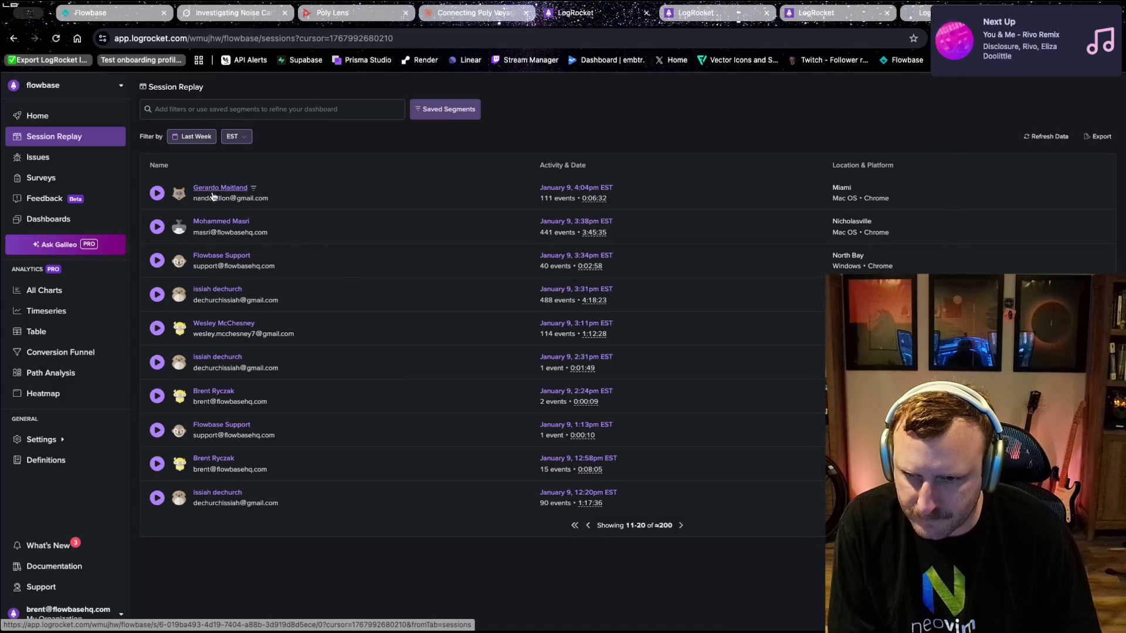
middle_click(212, 222)
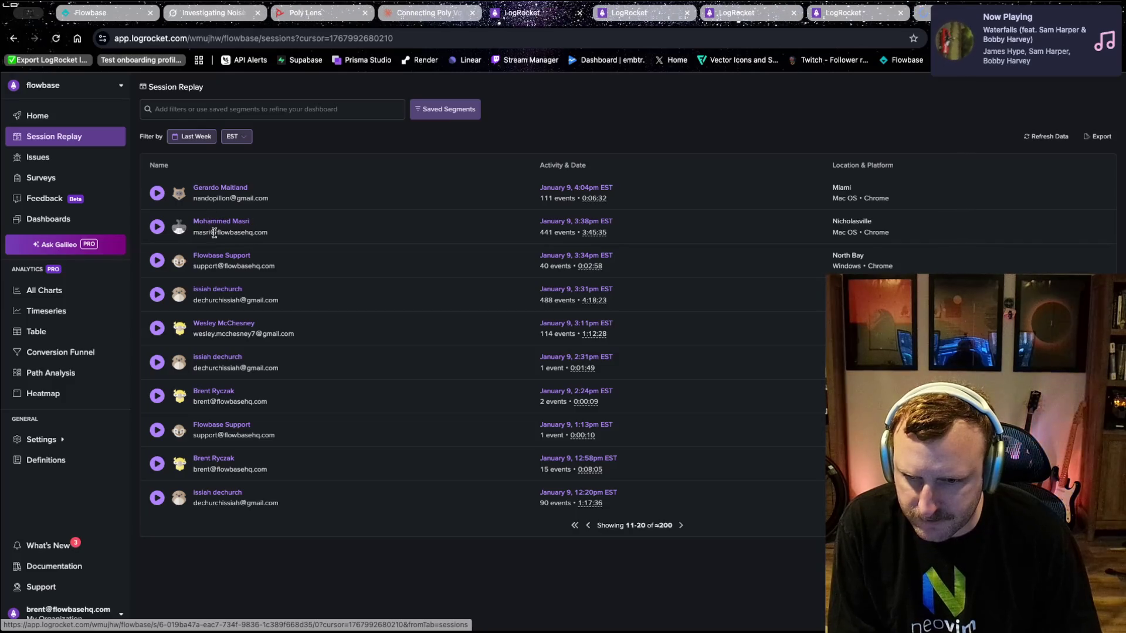
middle_click(218, 290)
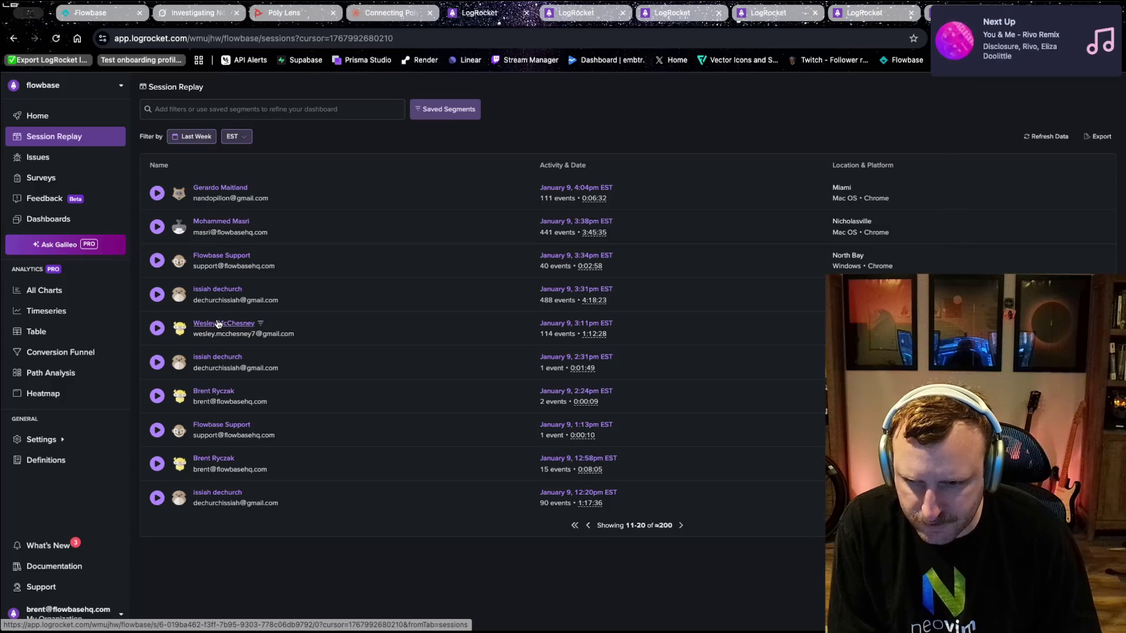
middle_click(217, 325)
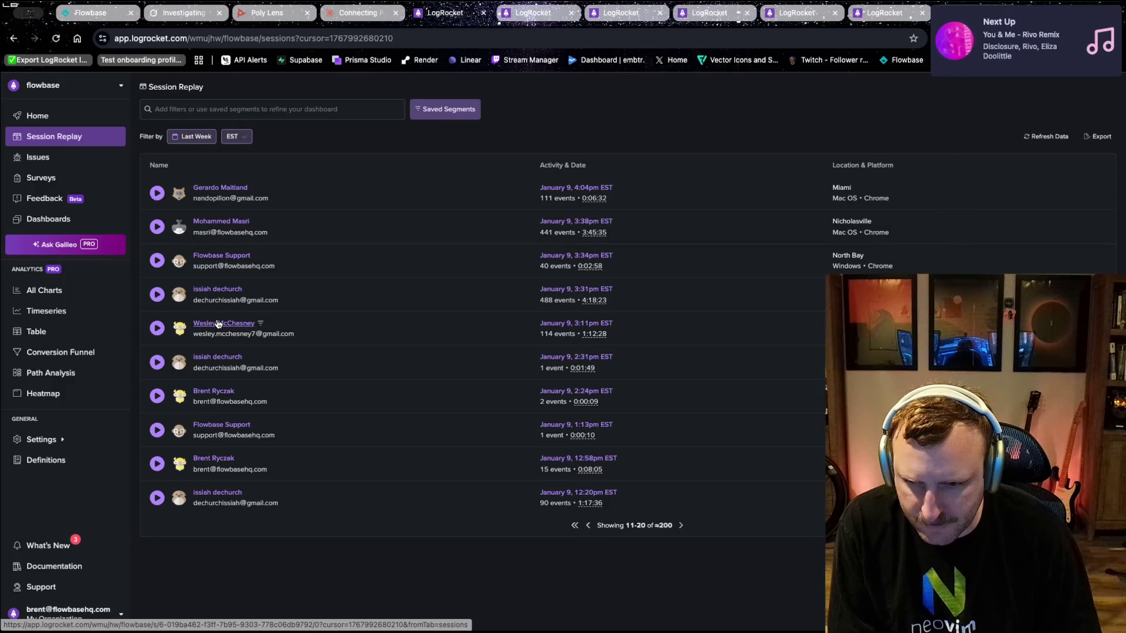
middle_click(211, 496)
click(681, 525)
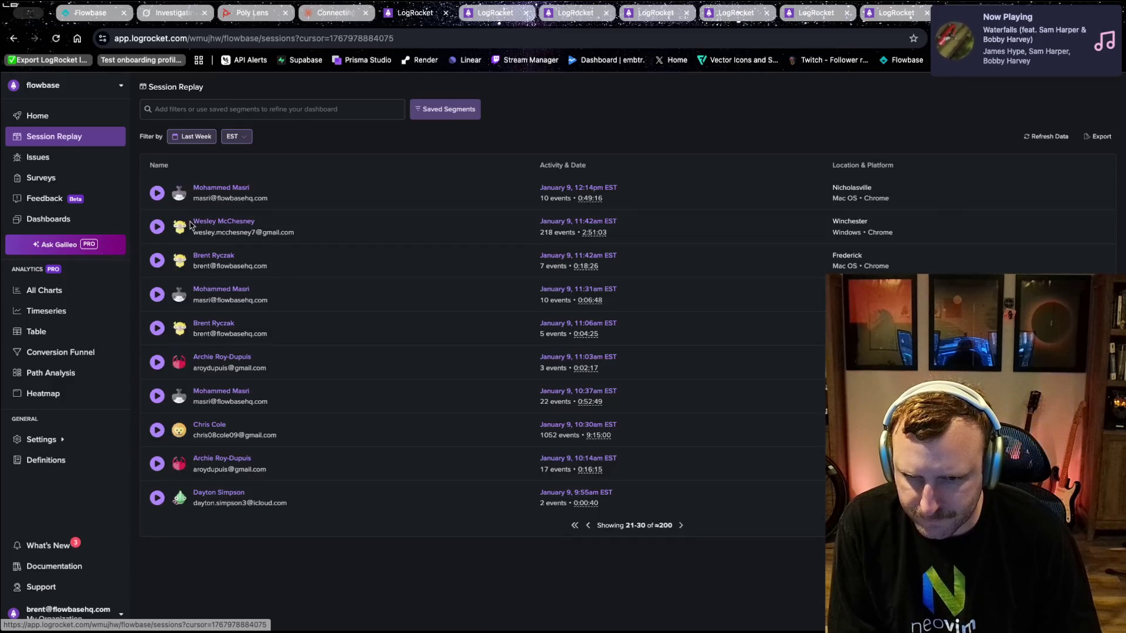
middle_click(198, 222)
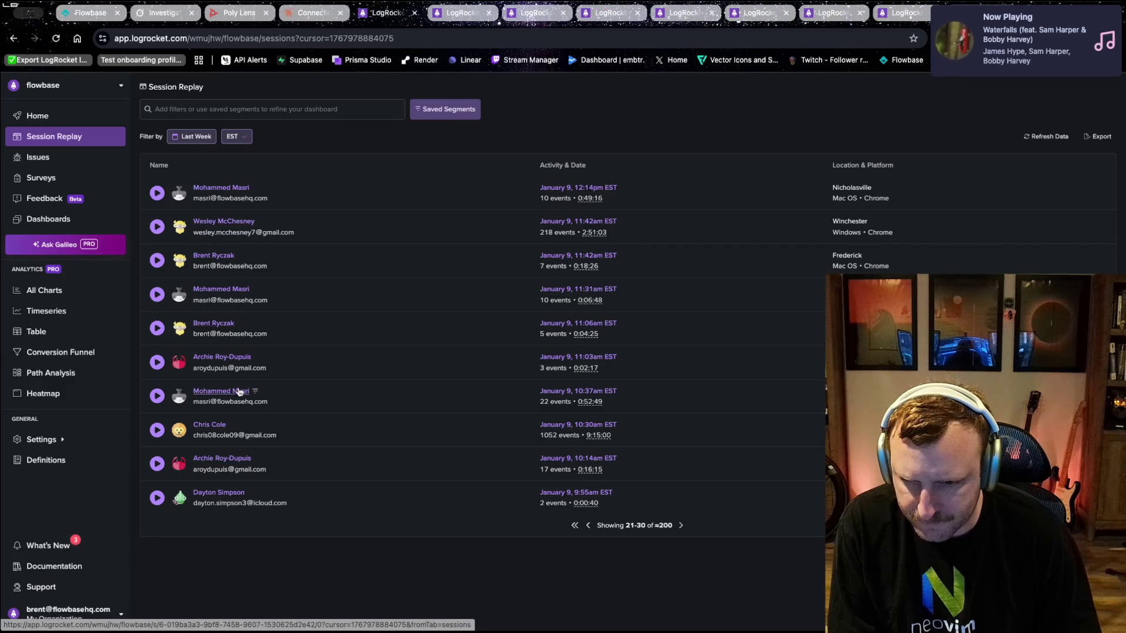
middle_click(206, 430)
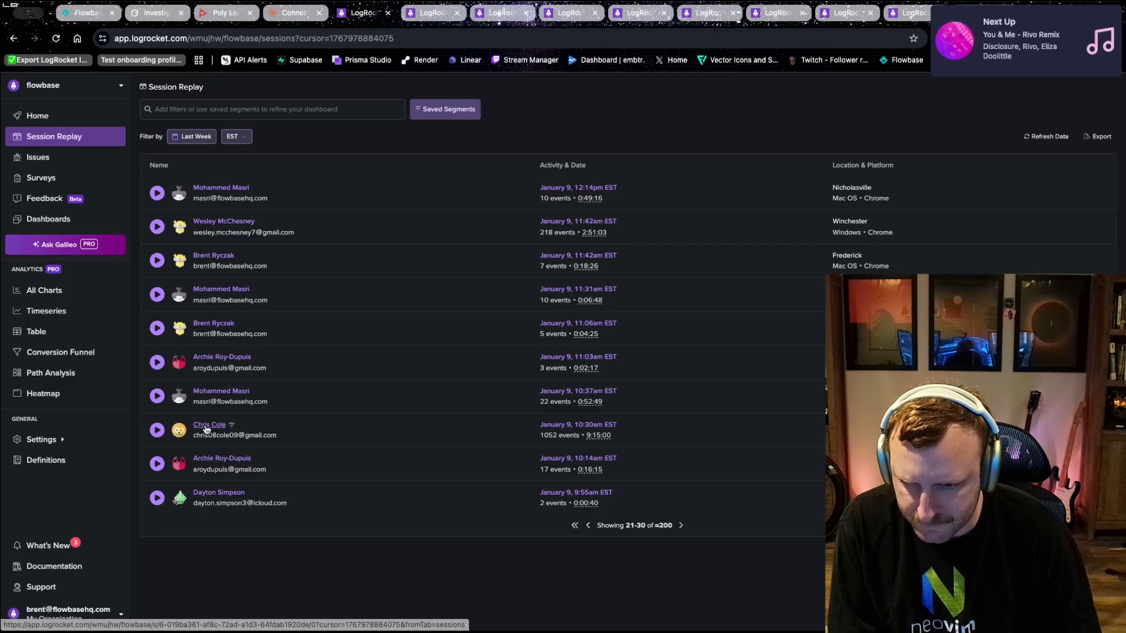
click(680, 526)
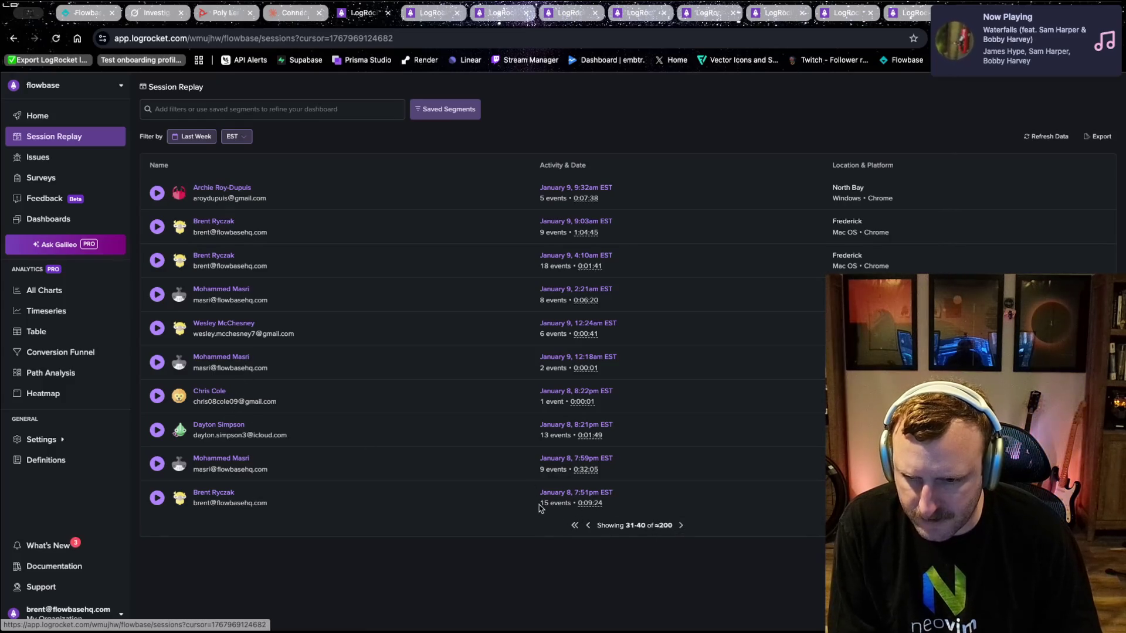
- Advance to sessions 41–50 and open two of them in background tabs
drag(540, 503, 573, 516)
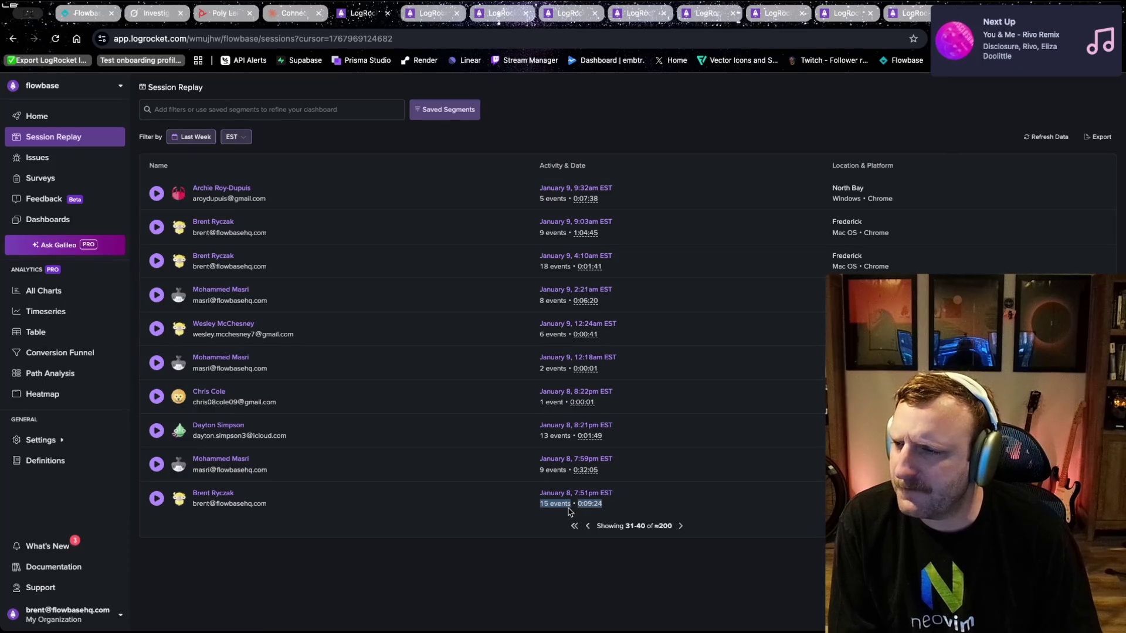
click(519, 580)
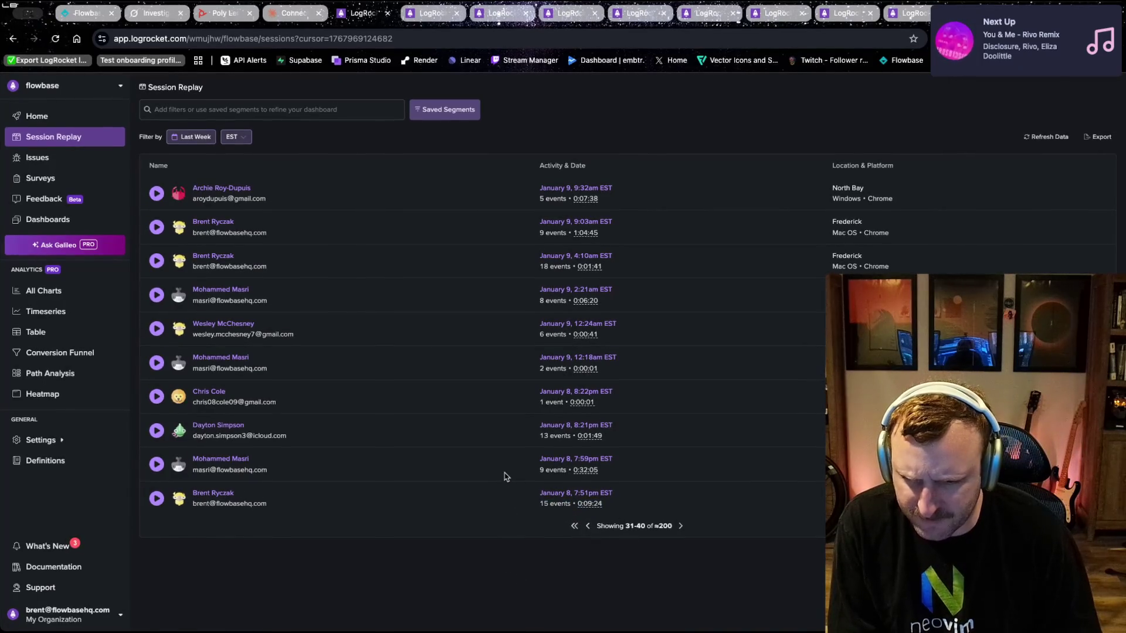
click(681, 526)
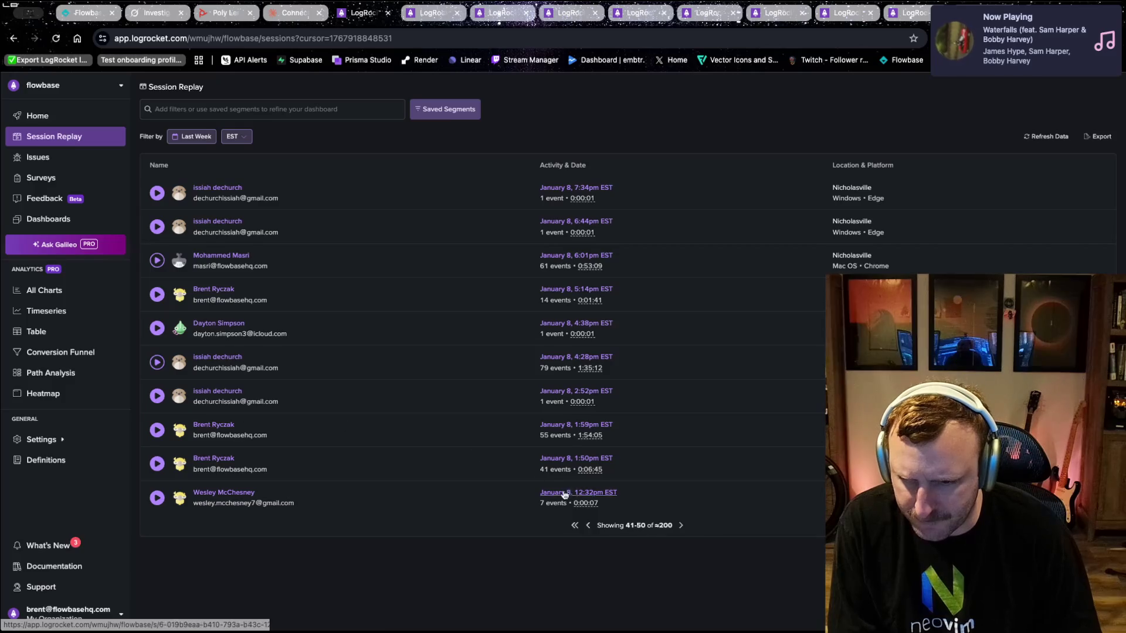
middle_click(205, 360)
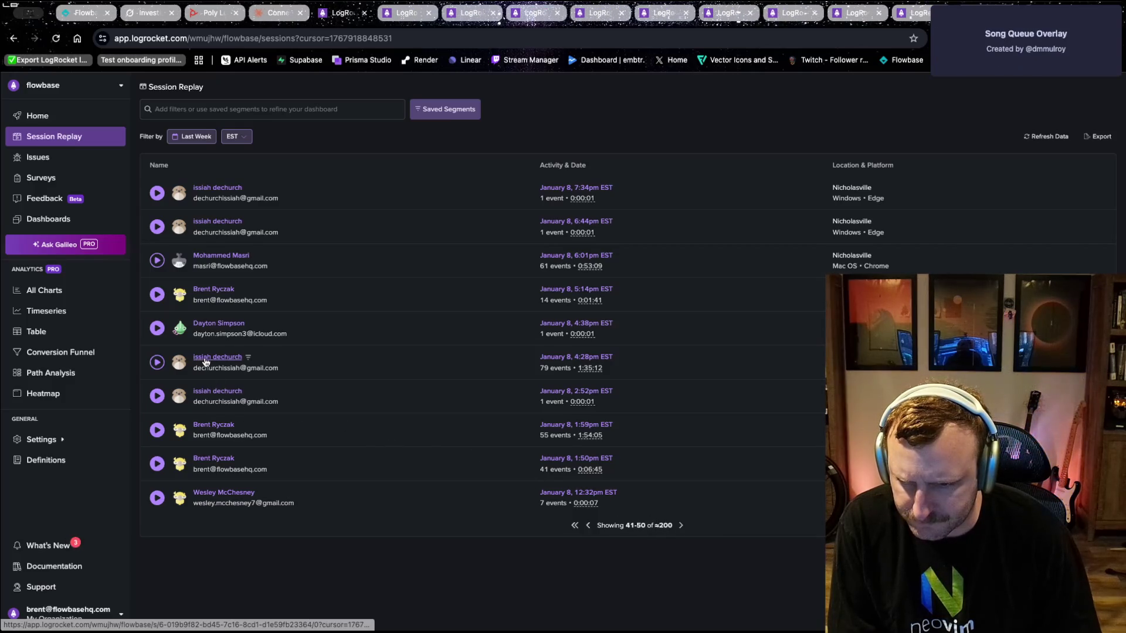
middle_click(212, 256)
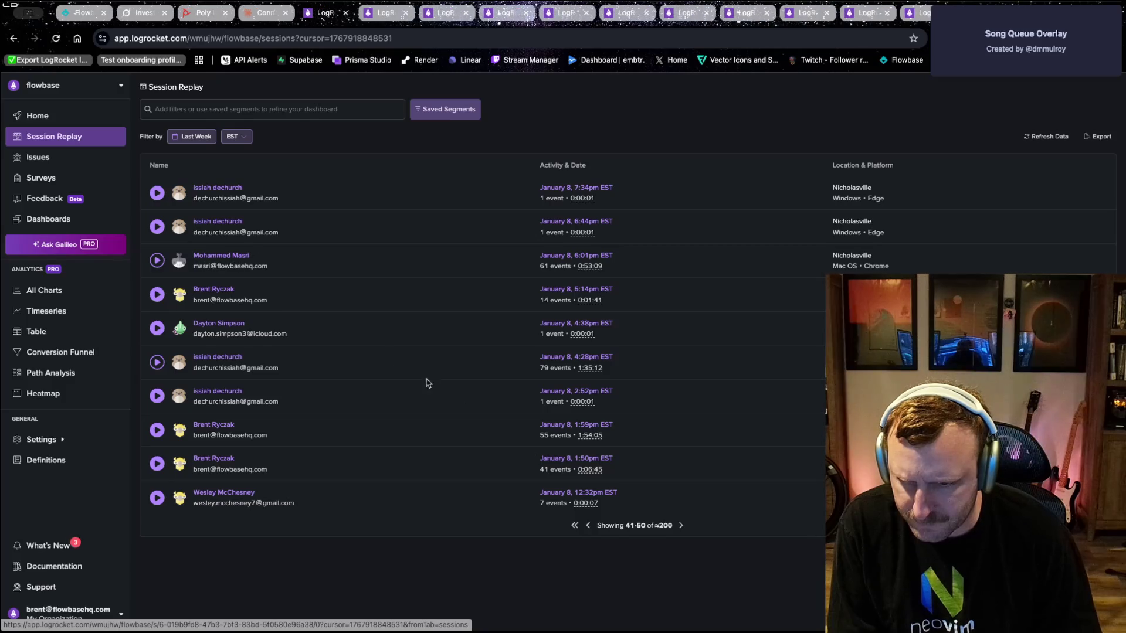
- On page 51–60, open four sessions, including the 1029- and 1050-event ones
click(679, 526)
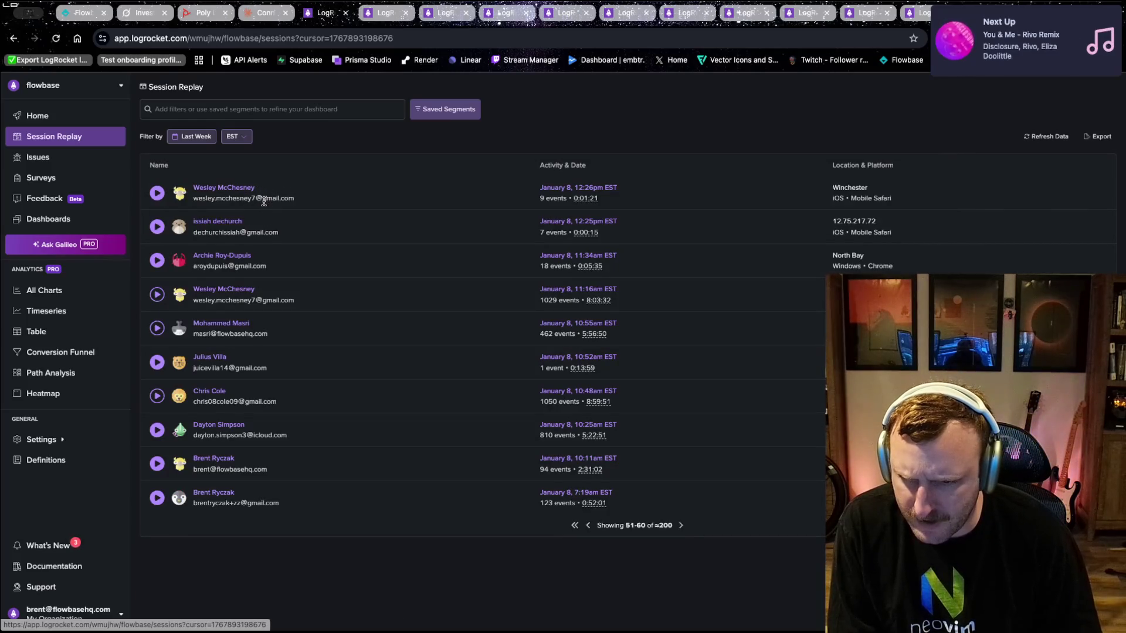
super+click(222, 297)
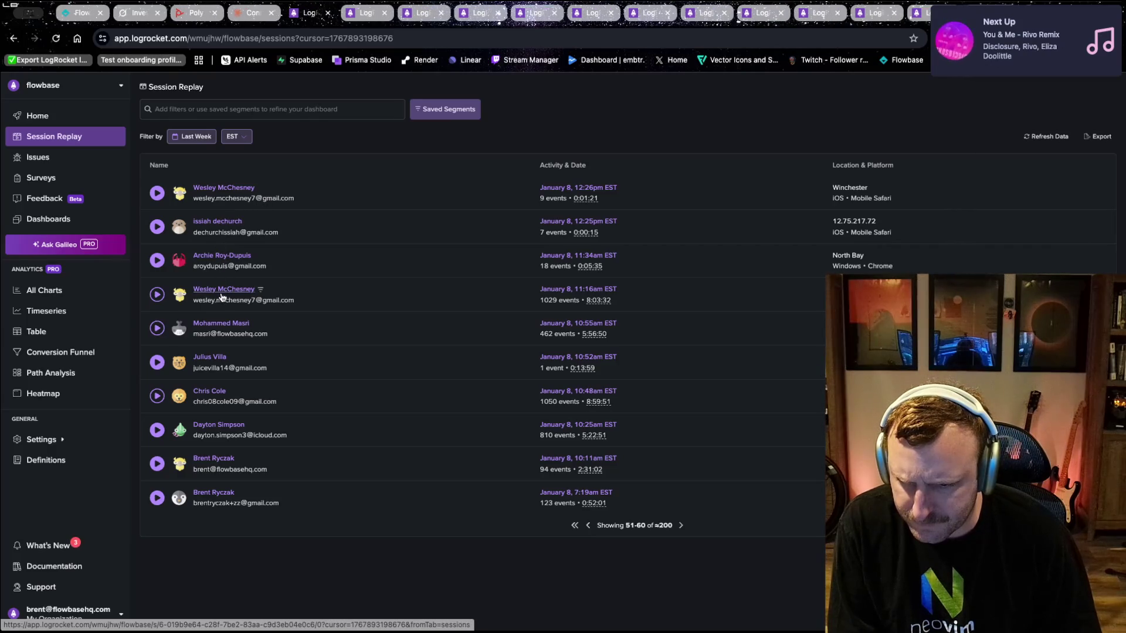
super+click(221, 329)
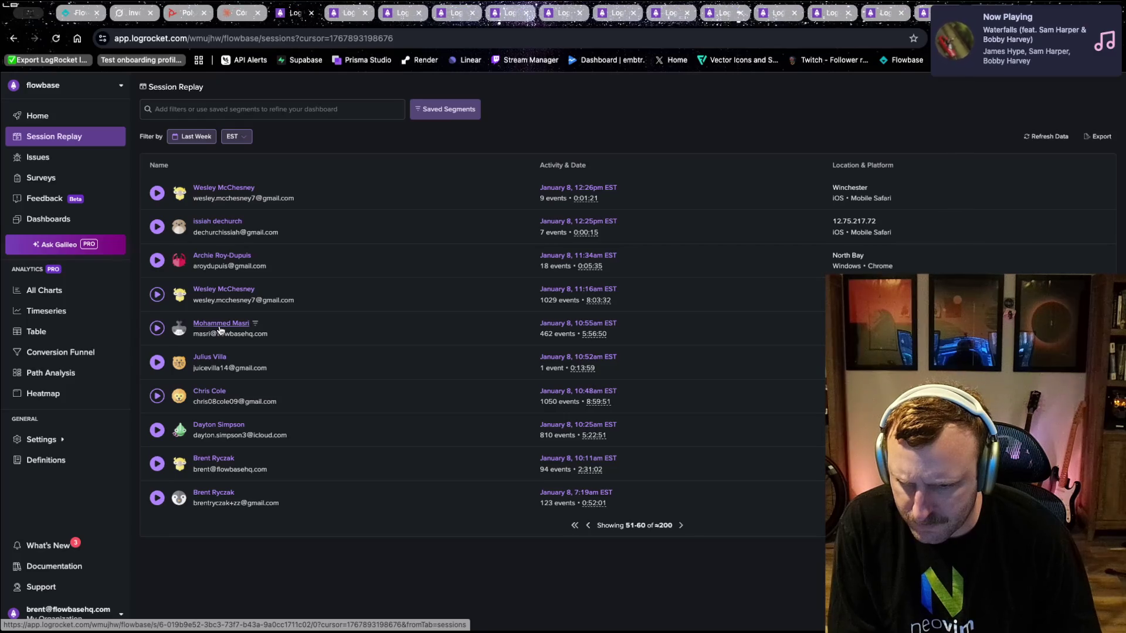
super+click(220, 397)
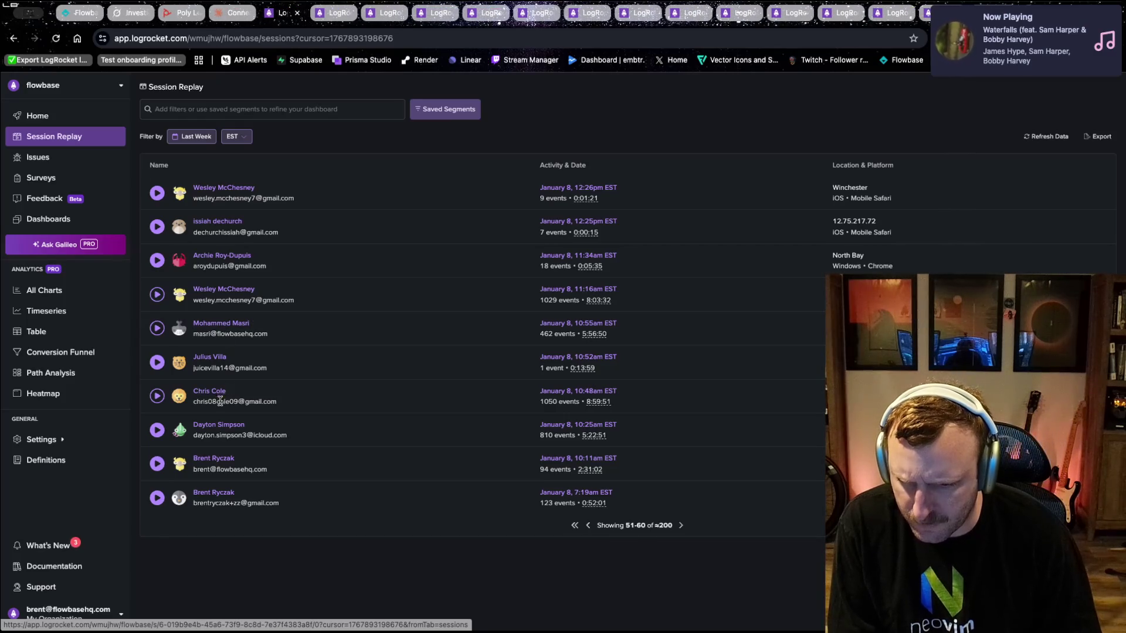
super+click(213, 427)
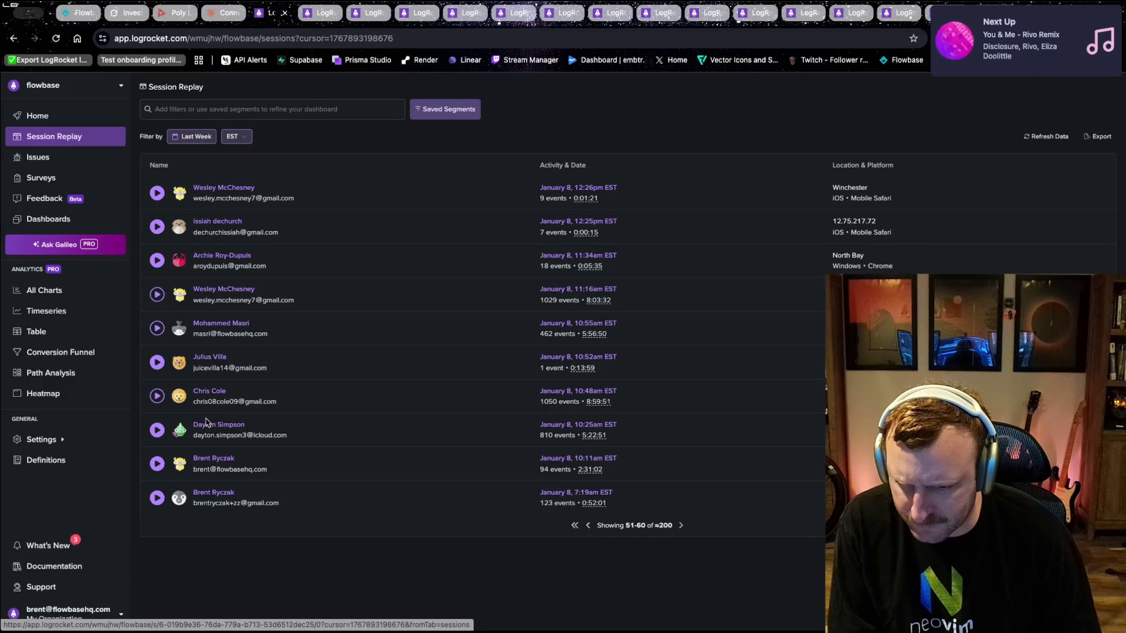
- On the next page, open the 391- and 113-event sessions, then view the first replay
click(681, 526)
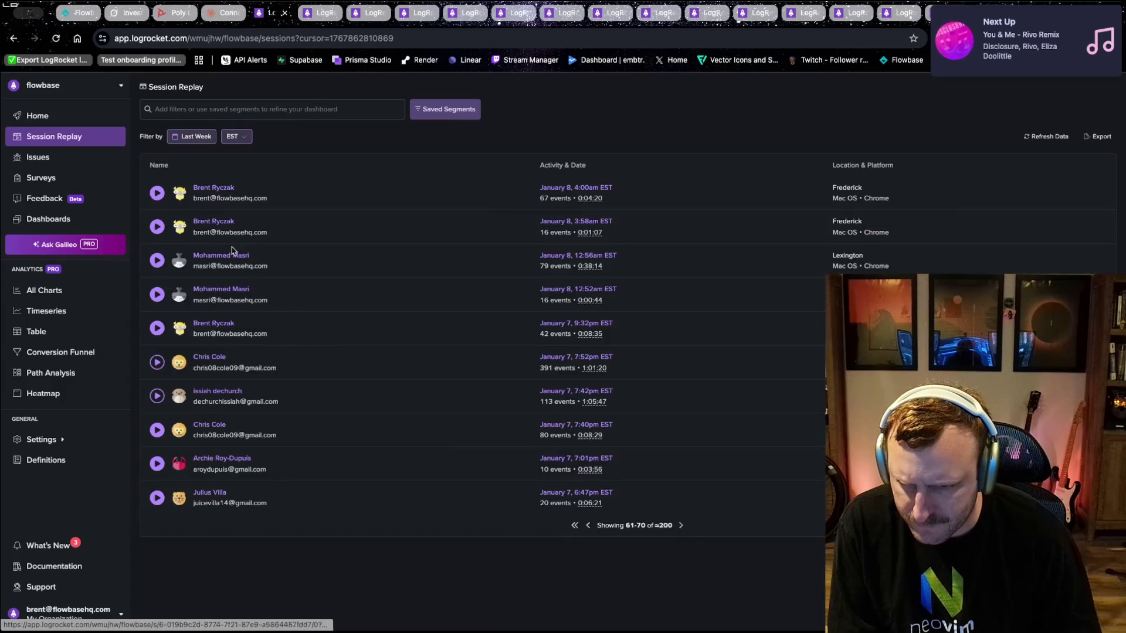
super+click(209, 359)
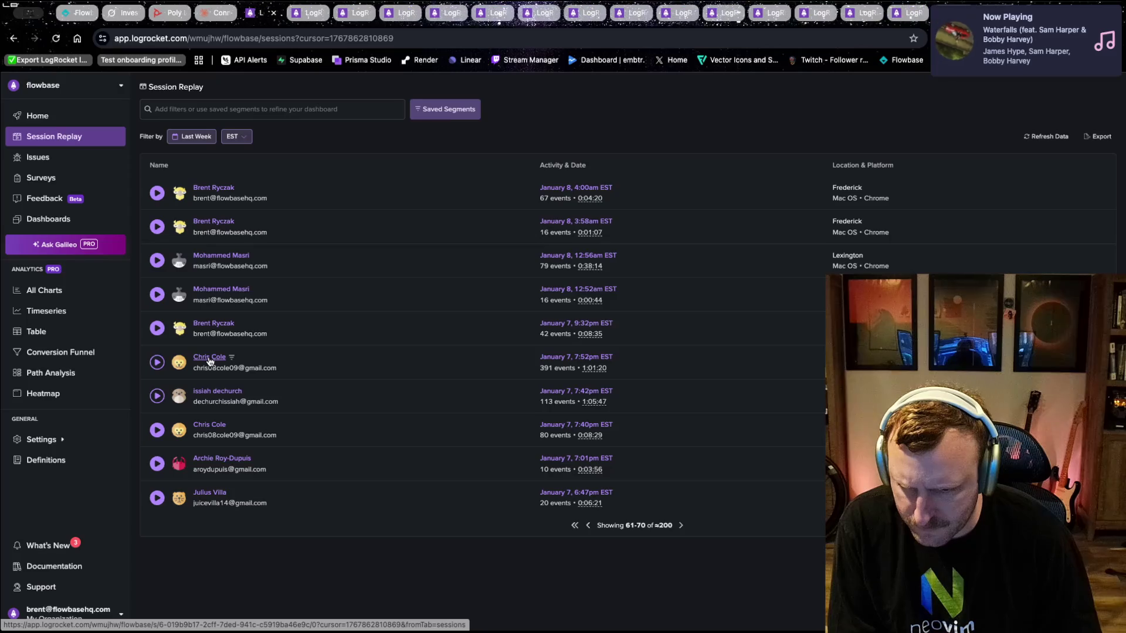
super+click(210, 393)
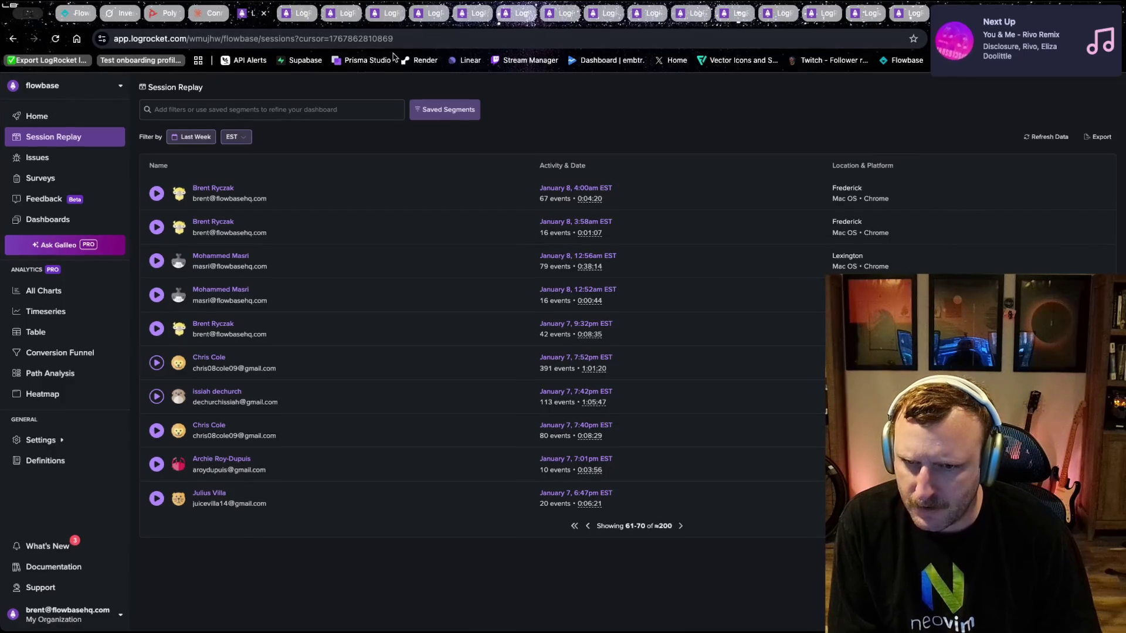
click(300, 14)
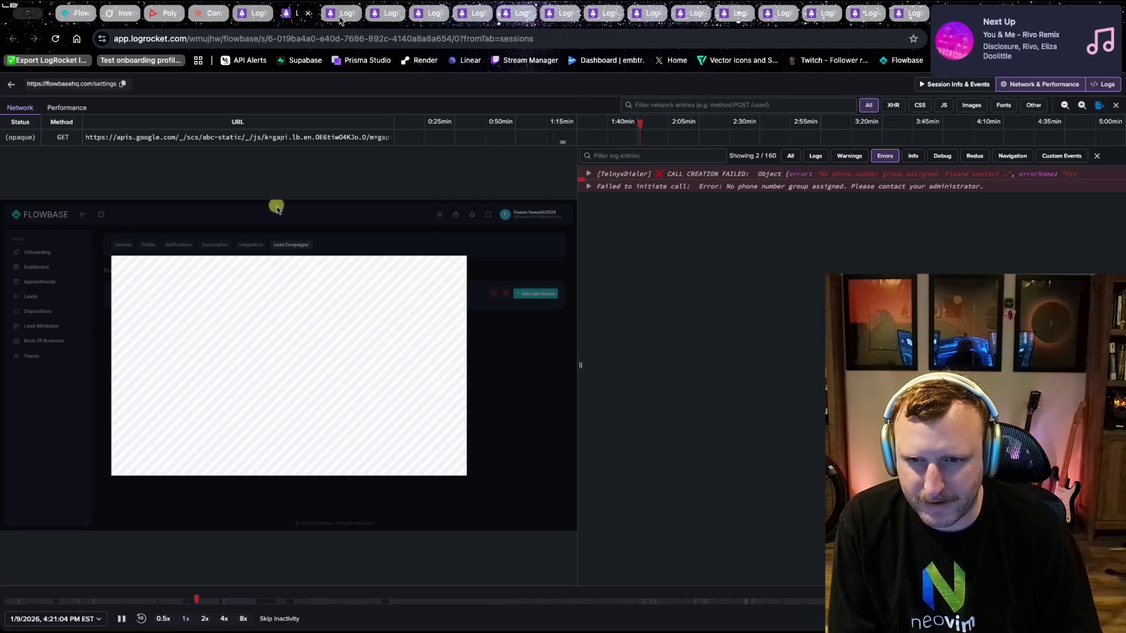
- Step through the next replays and close the onboarding session replay
click(340, 16)
click(376, 14)
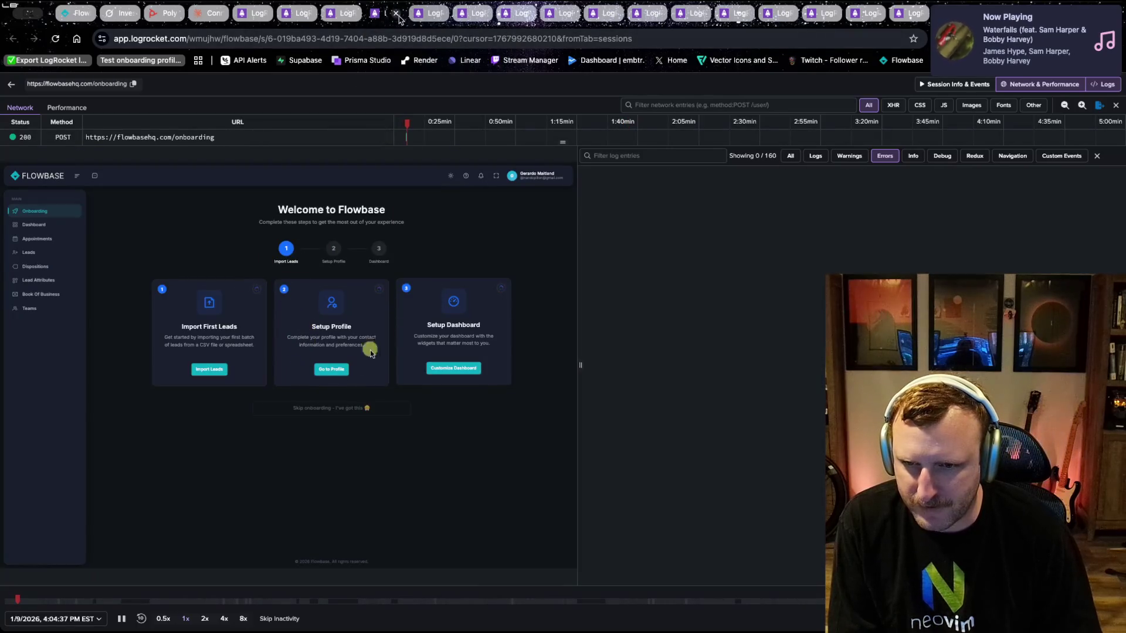
click(394, 13)
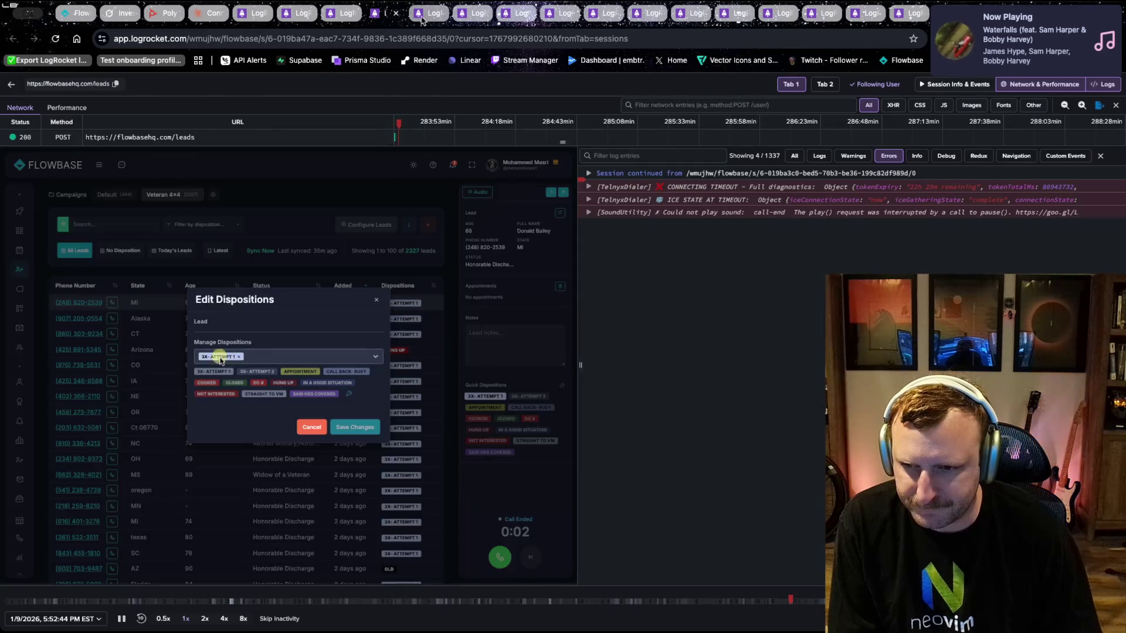
click(420, 18)
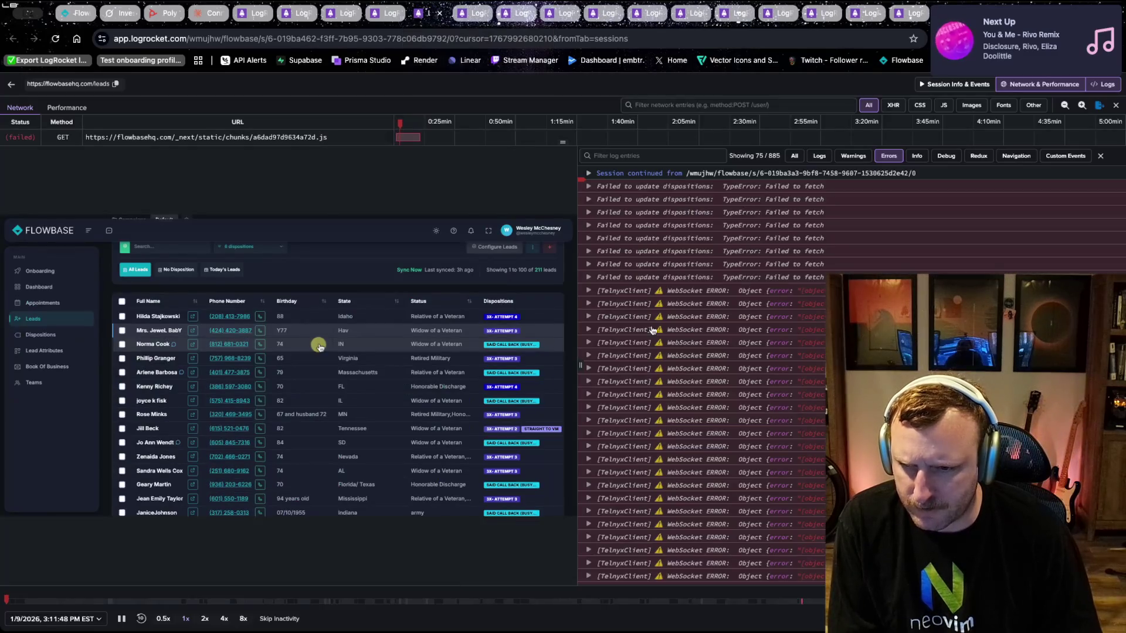
- Inspect the first Telnyx WebSocket error's details in the replay log
scroll(661, 335, down, 4)
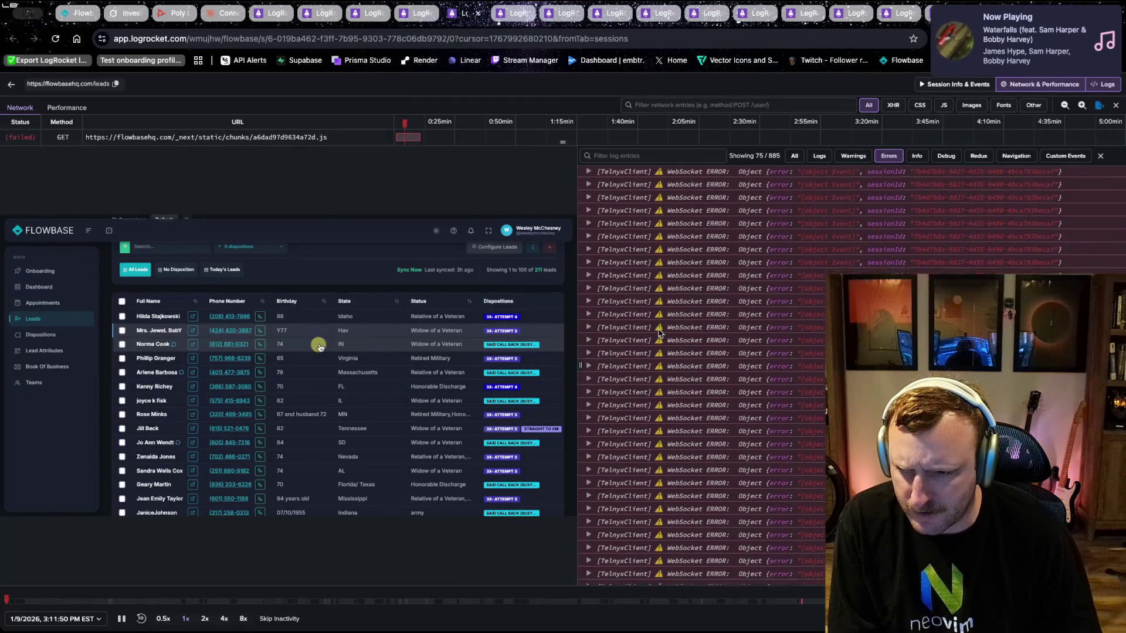
scroll(651, 328, up, 4)
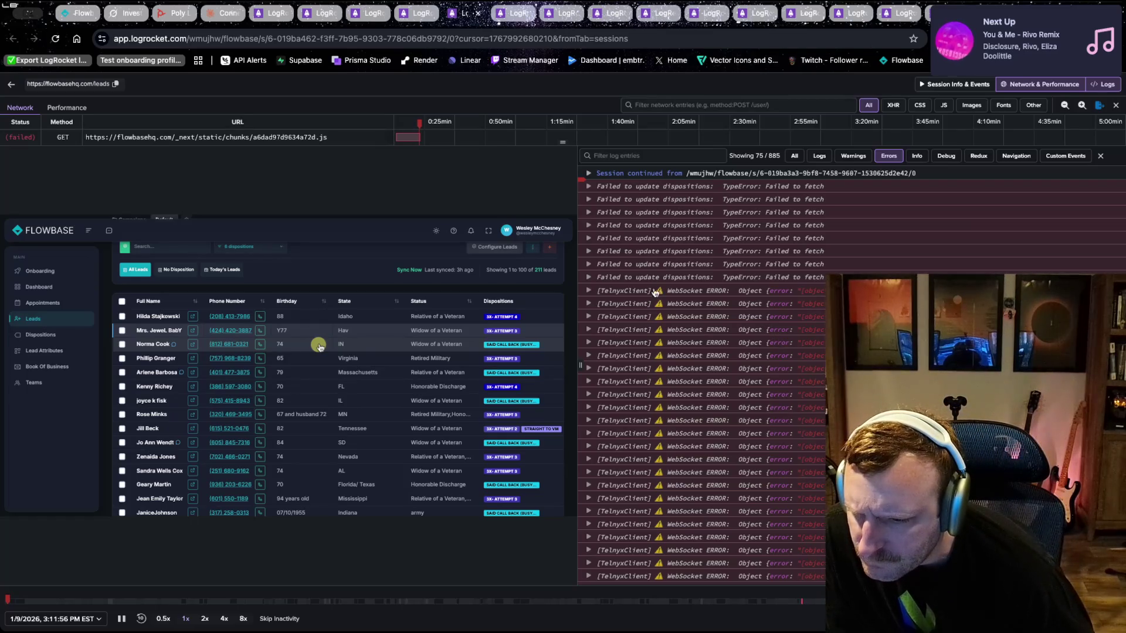
click(590, 292)
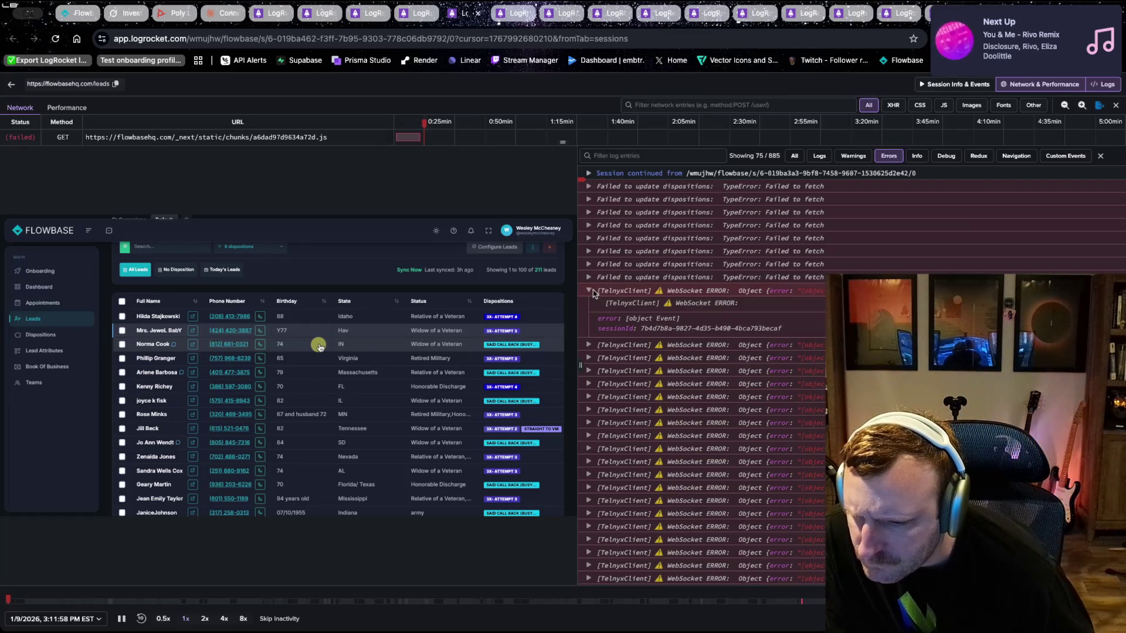
click(590, 292)
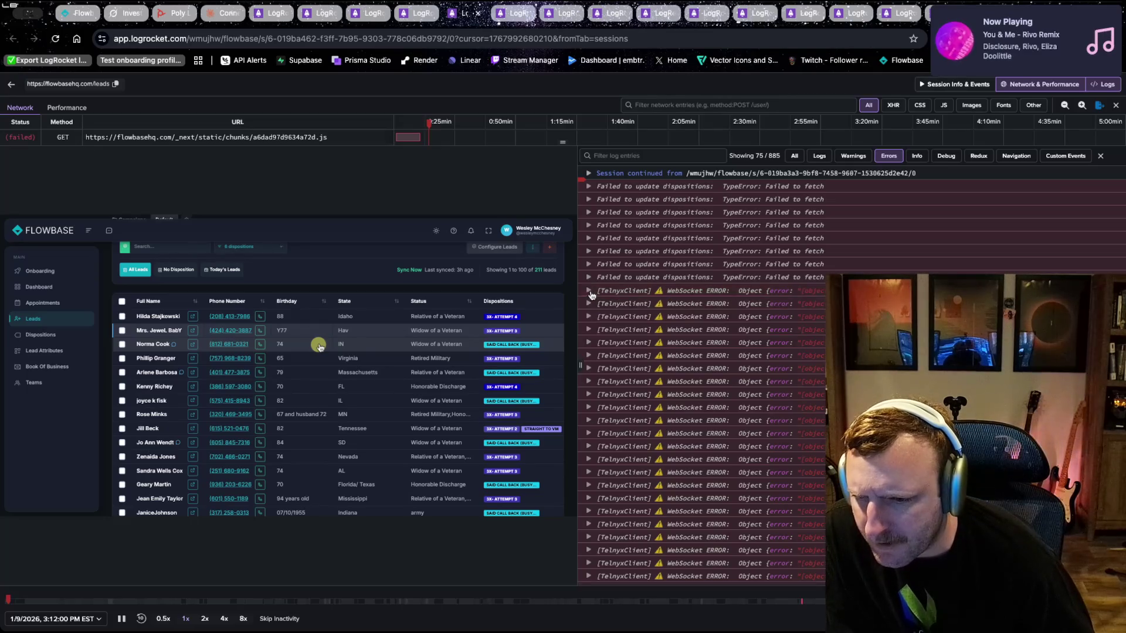
- Close another reviewed replay and move on to the following session replays
click(508, 14)
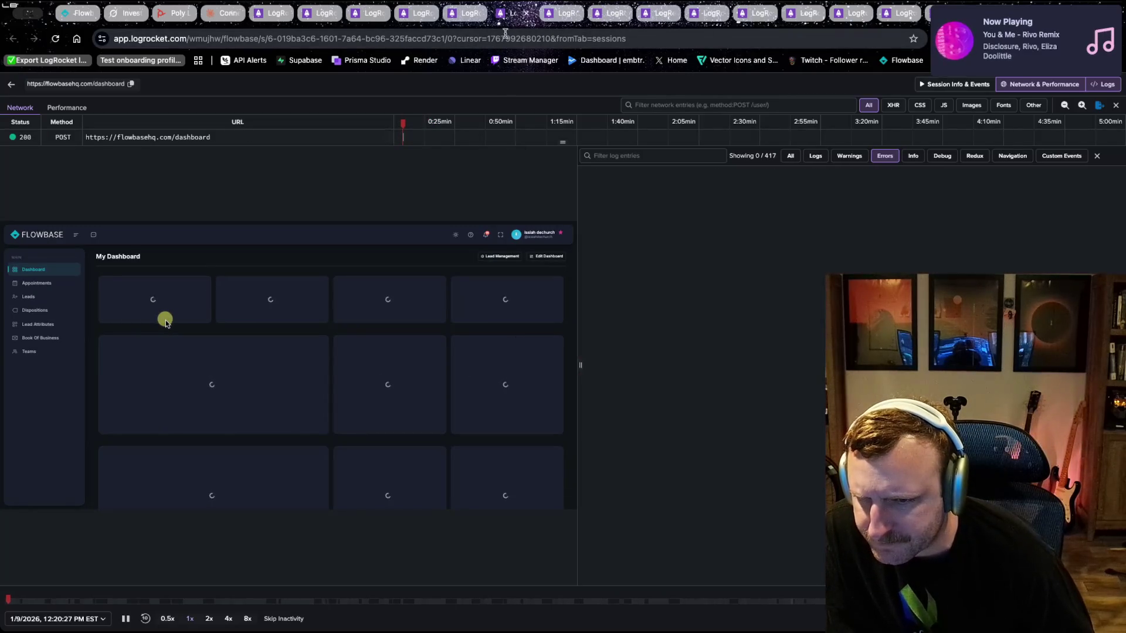
click(520, 17)
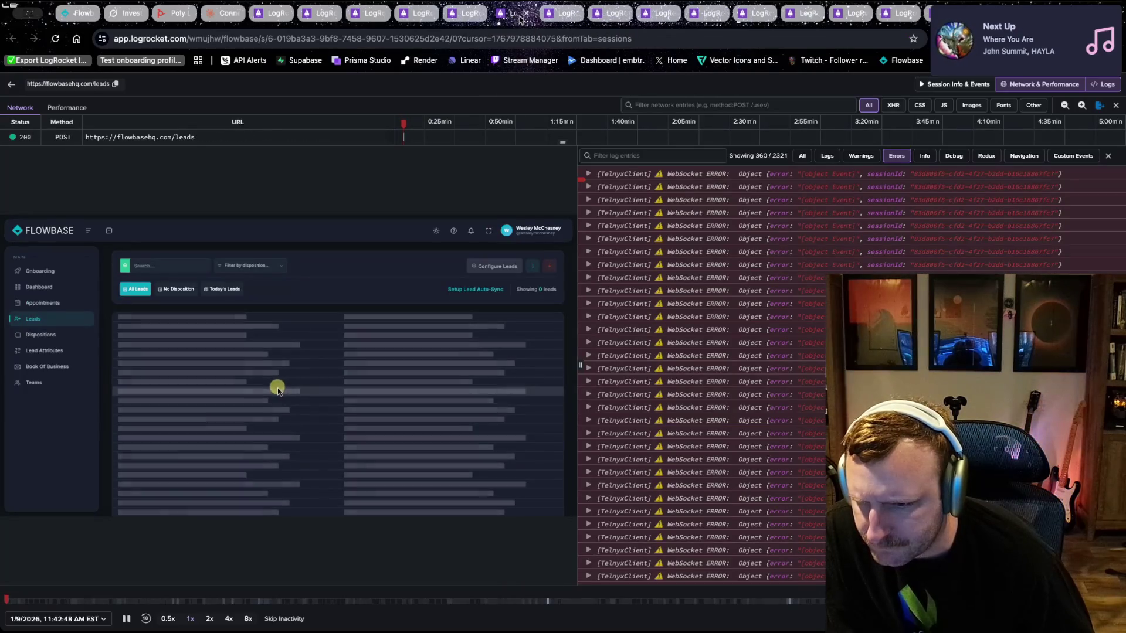
click(557, 19)
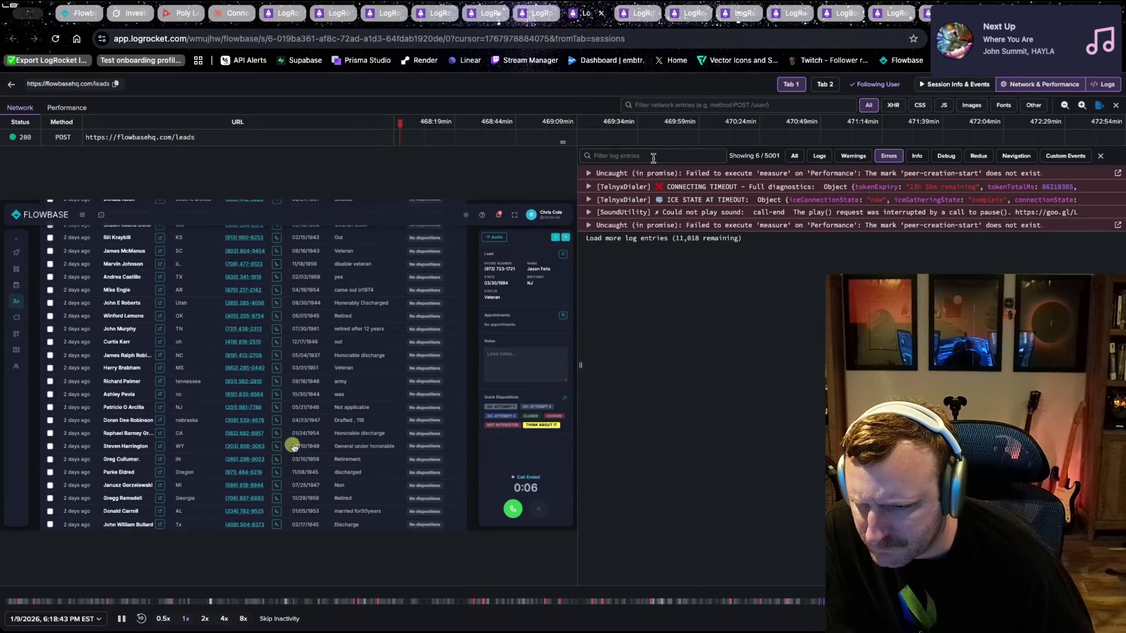
click(636, 14)
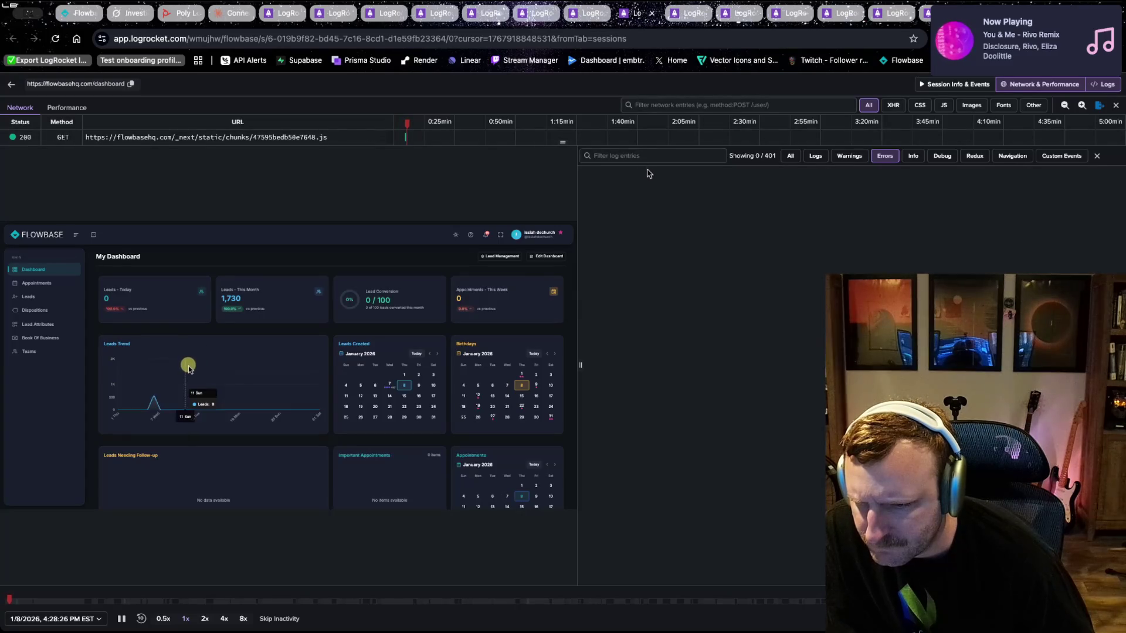
- Toggle the log between All and Errors, cycle through replays, and close a reviewed one
click(790, 156)
click(837, 157)
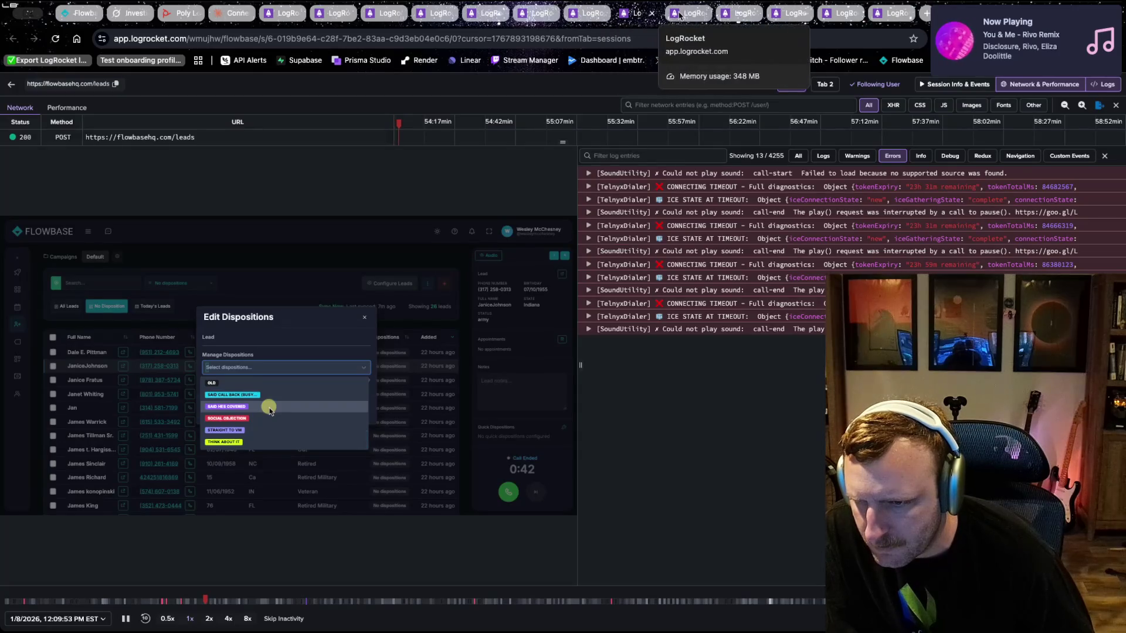
click(679, 14)
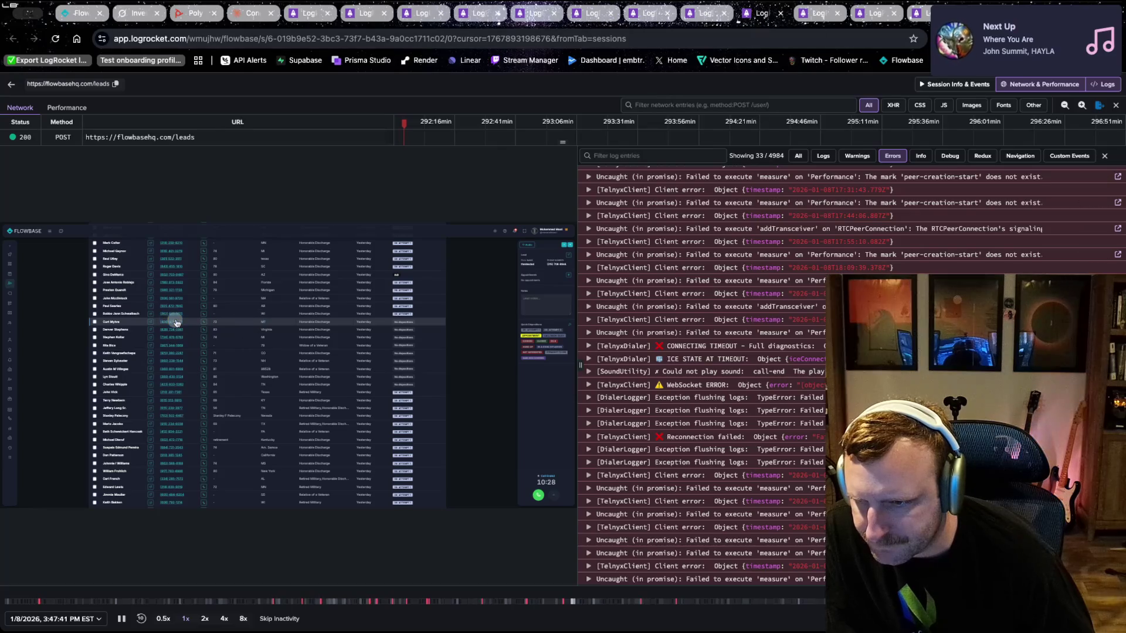
key(ctrl+Tab)
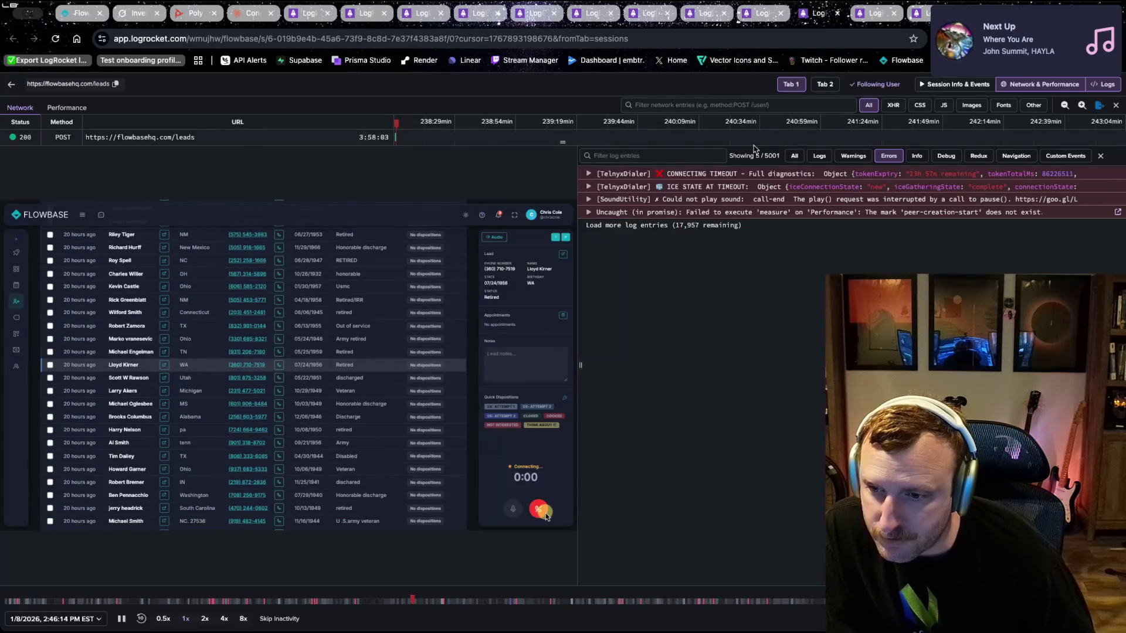
click(864, 23)
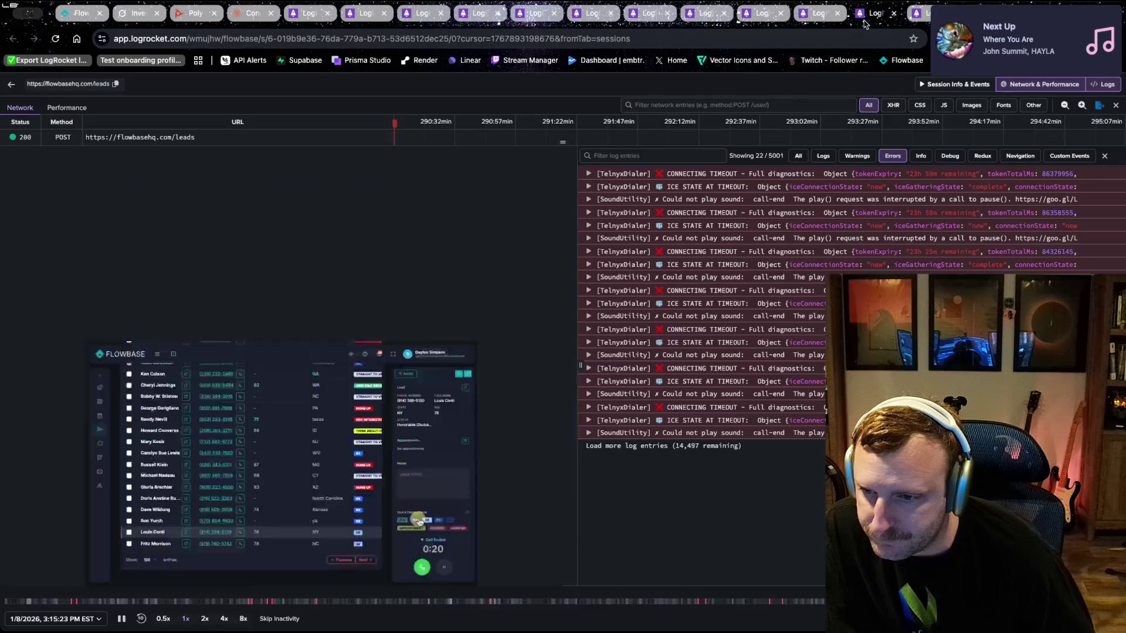
key(ctrl+Tab)
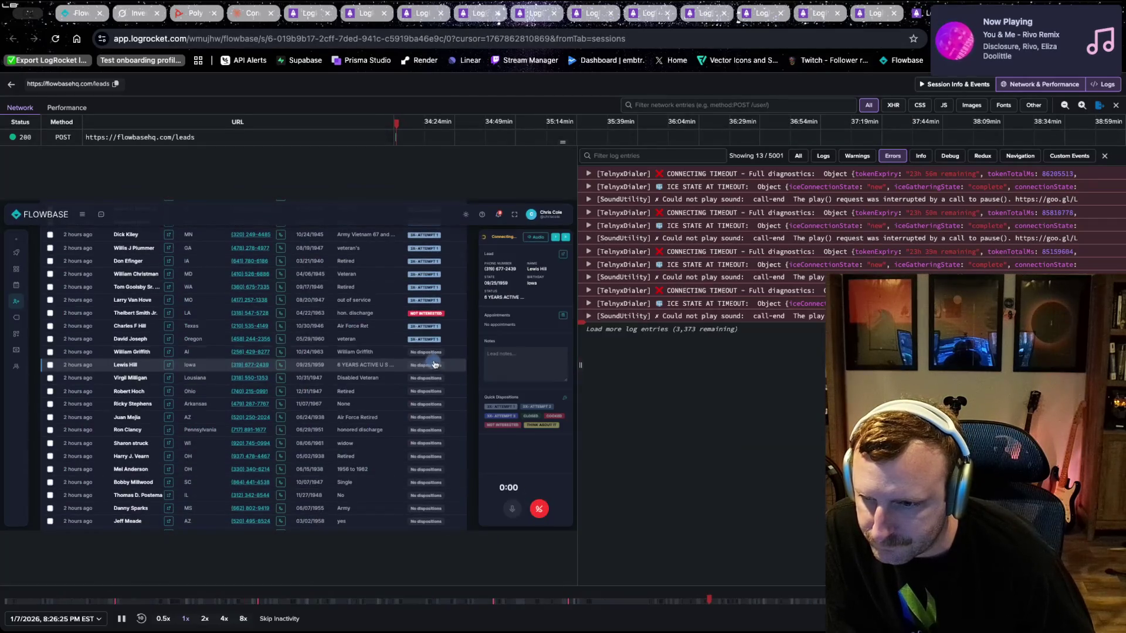
click(781, 13)
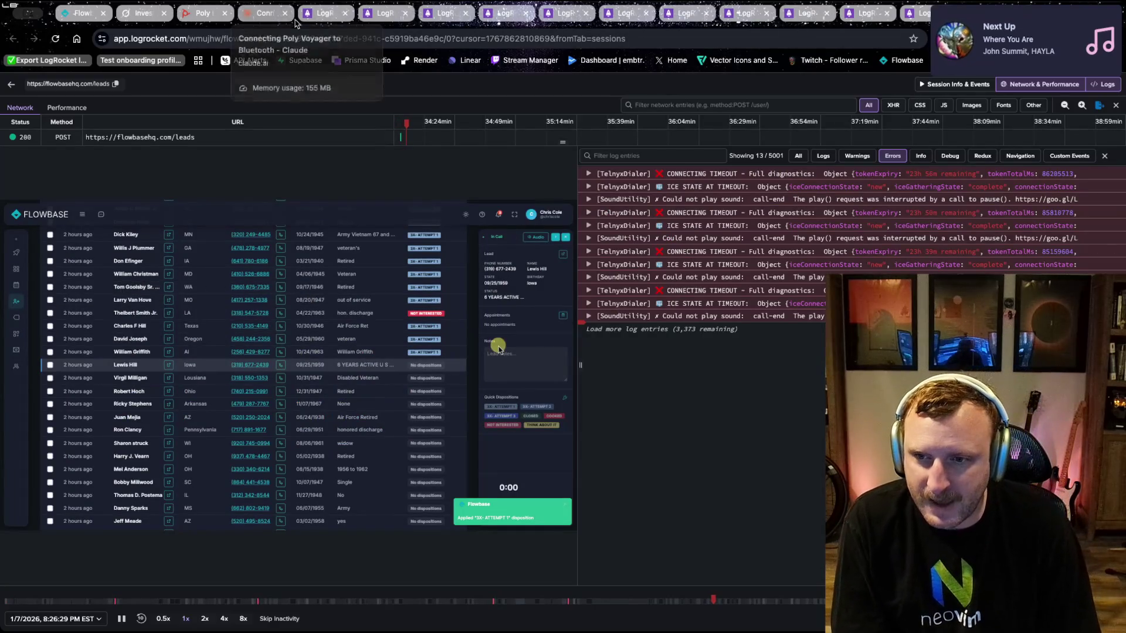
- Step back through the open LogRocket tabs to the Session Replay list
click(821, 19)
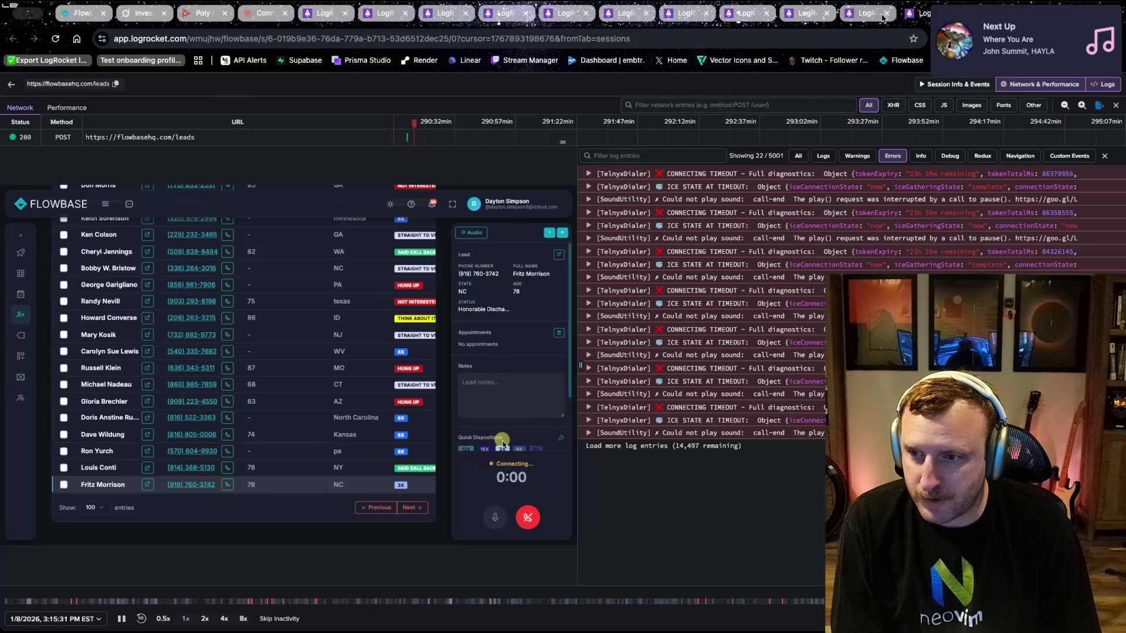
click(796, 16)
click(746, 16)
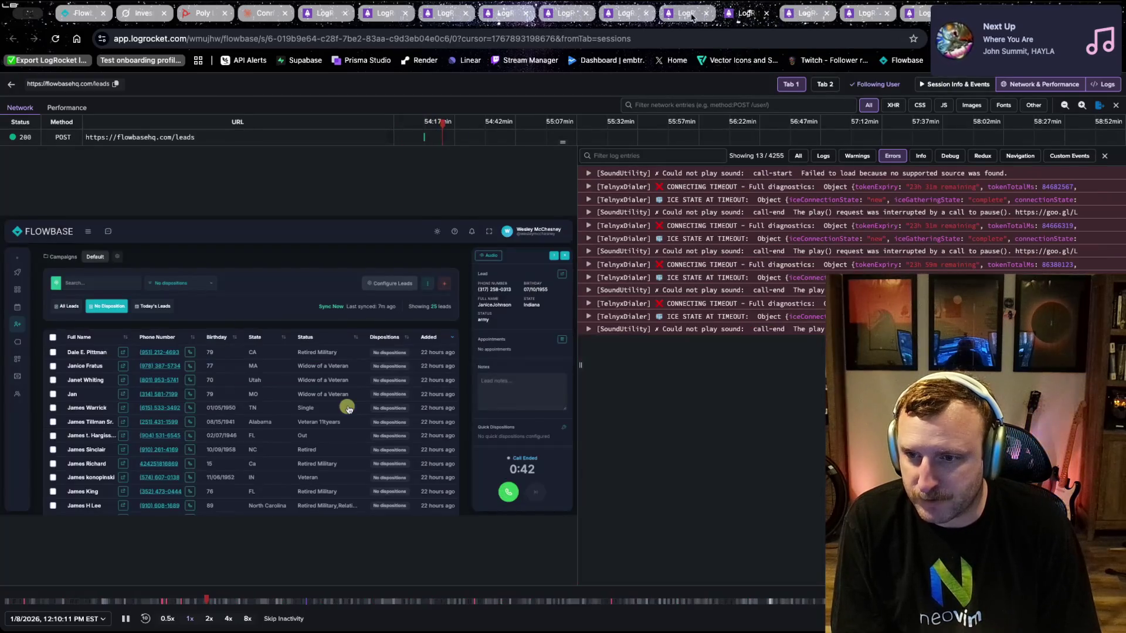
click(699, 16)
click(636, 16)
click(501, 16)
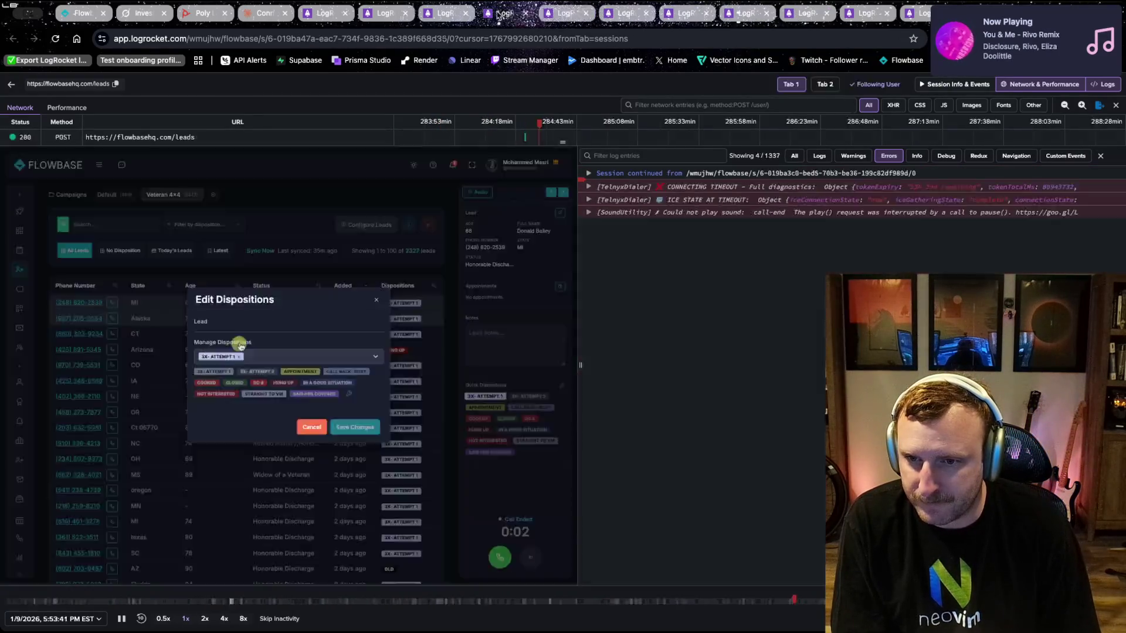
click(449, 13)
click(385, 15)
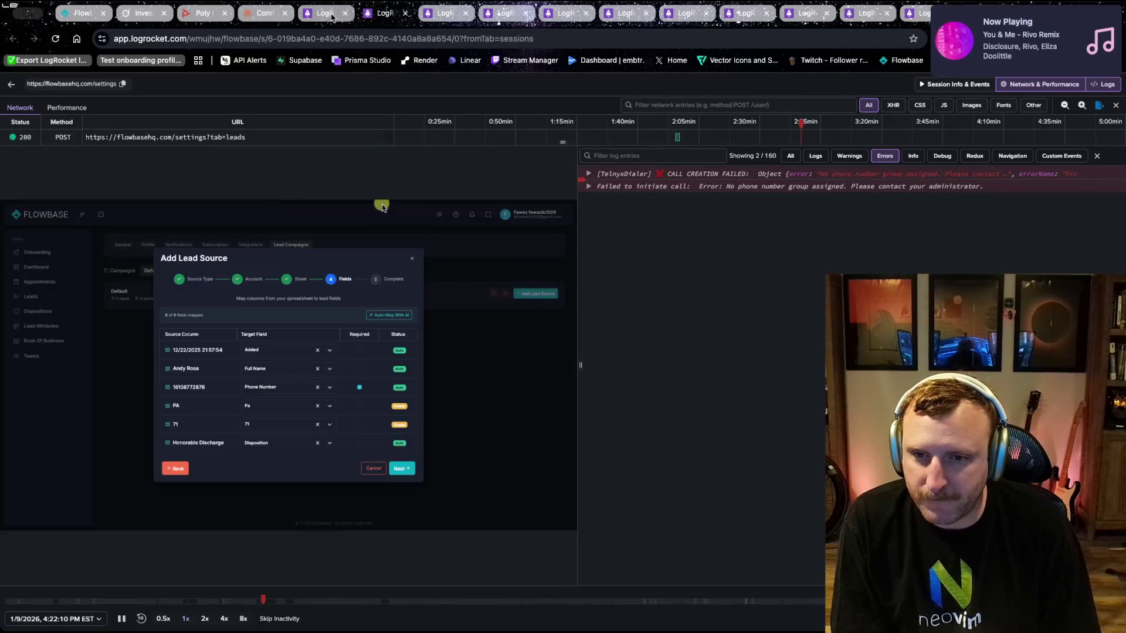
click(322, 16)
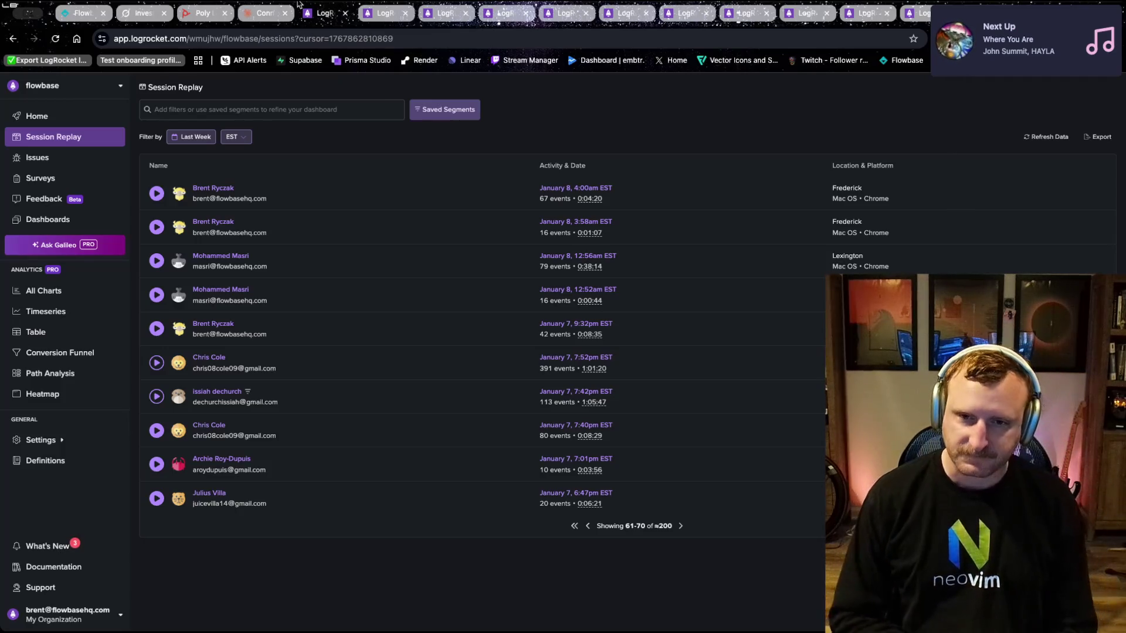
- Read Grok's Voyager 4310 noise-cancellation chat via the Claude tab, then open a new tab
click(265, 13)
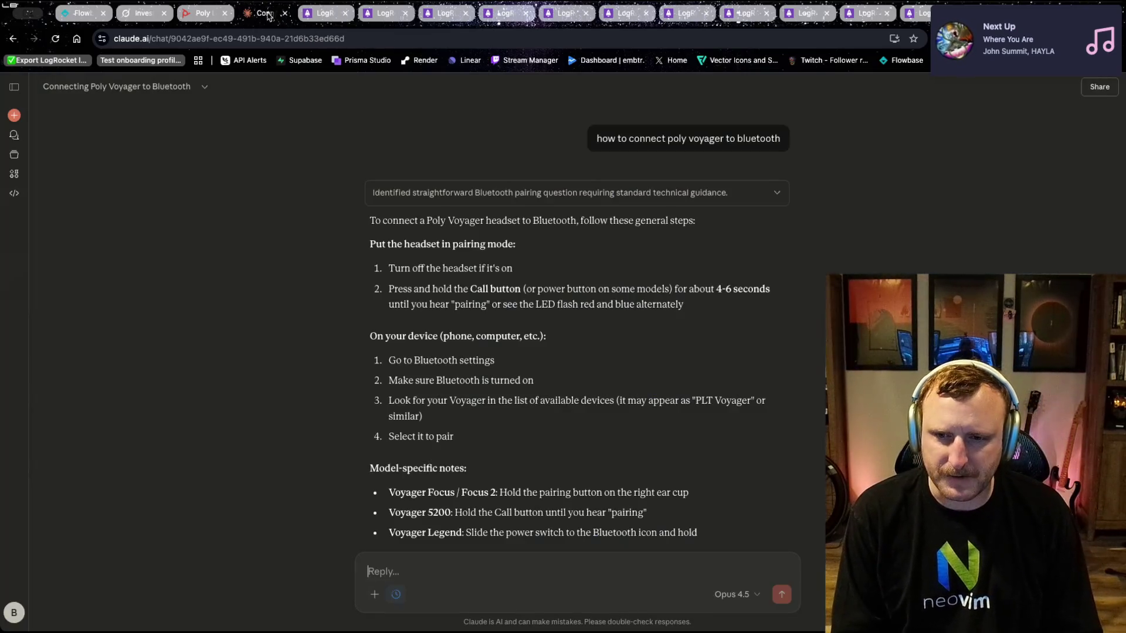
click(142, 13)
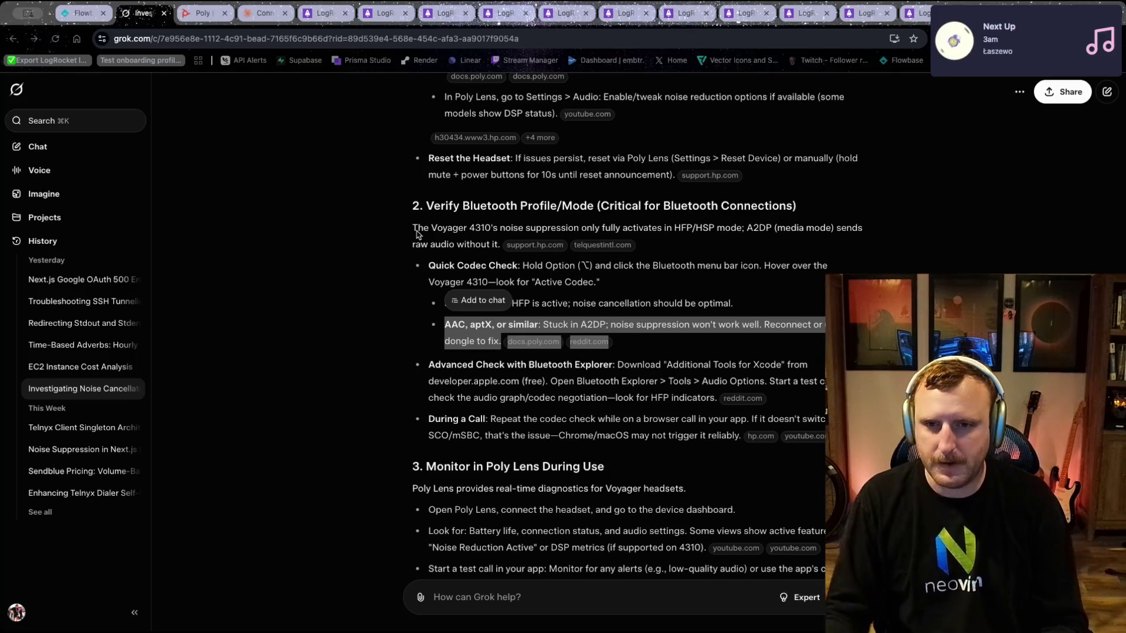
key(ctrl+t)
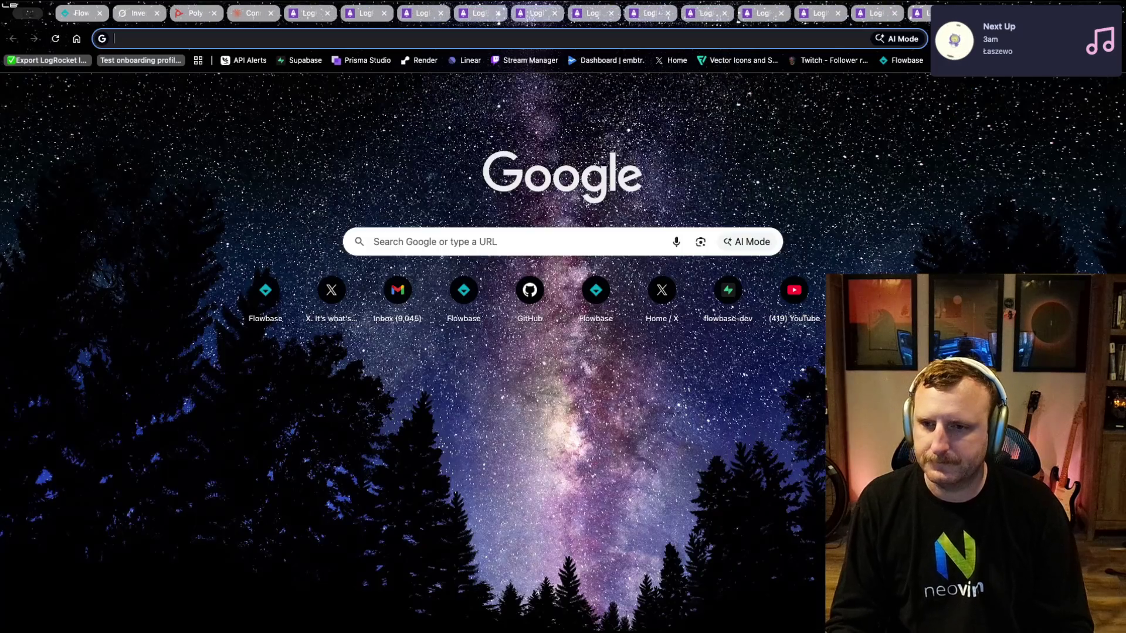
- Search Google for 'connect poly voyager bluetooth'
text(connect poly b)
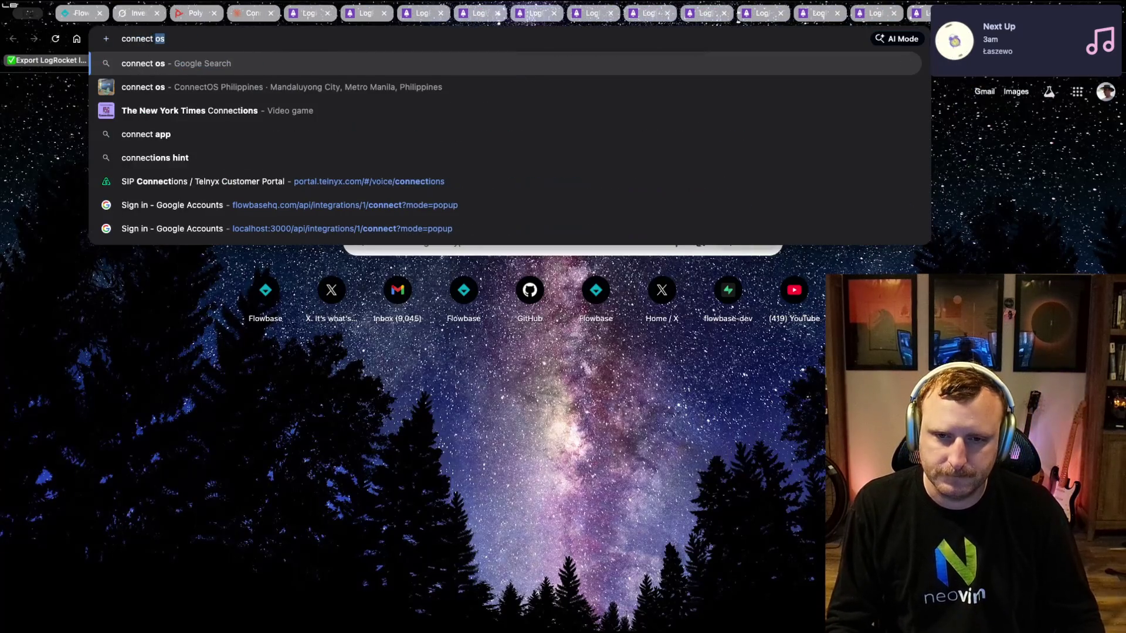
key(BackSpace)
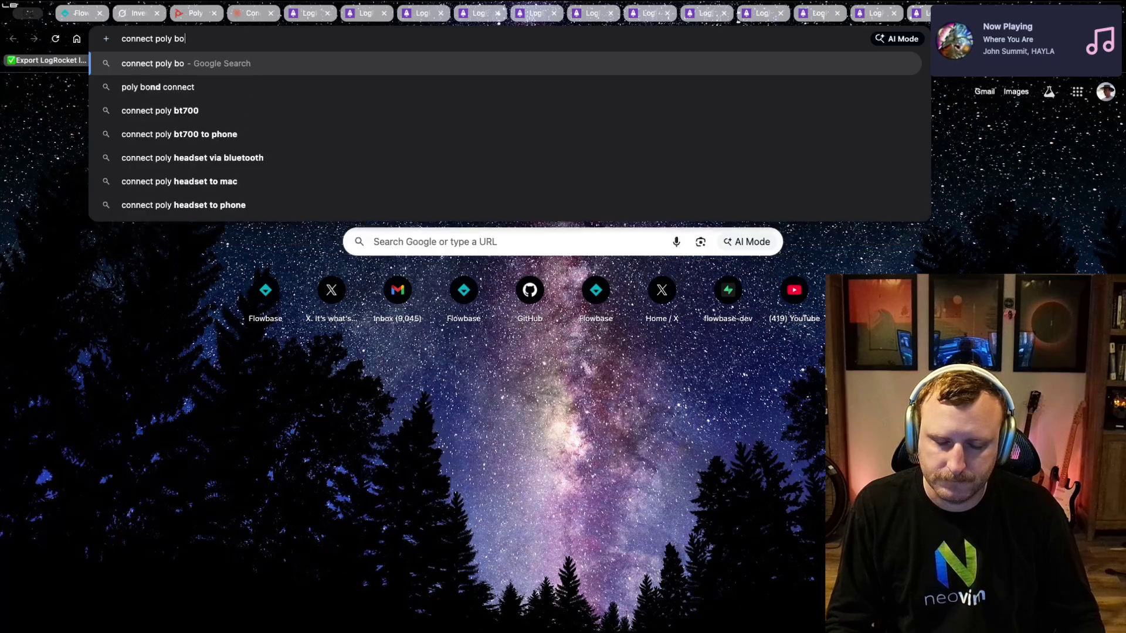
text(voyager )
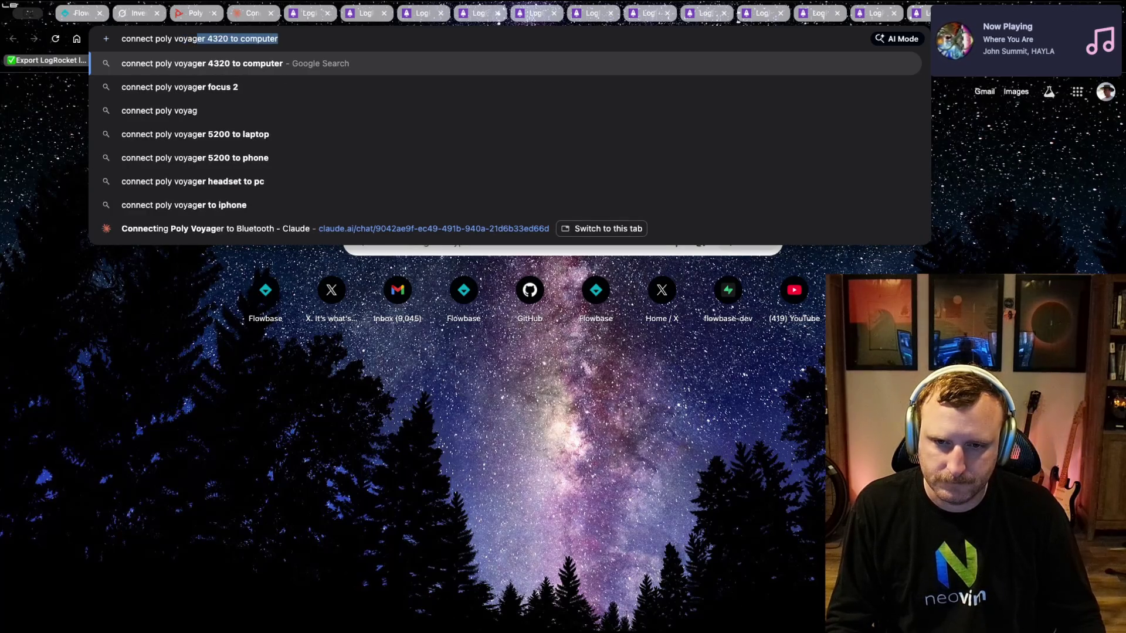
text(b)
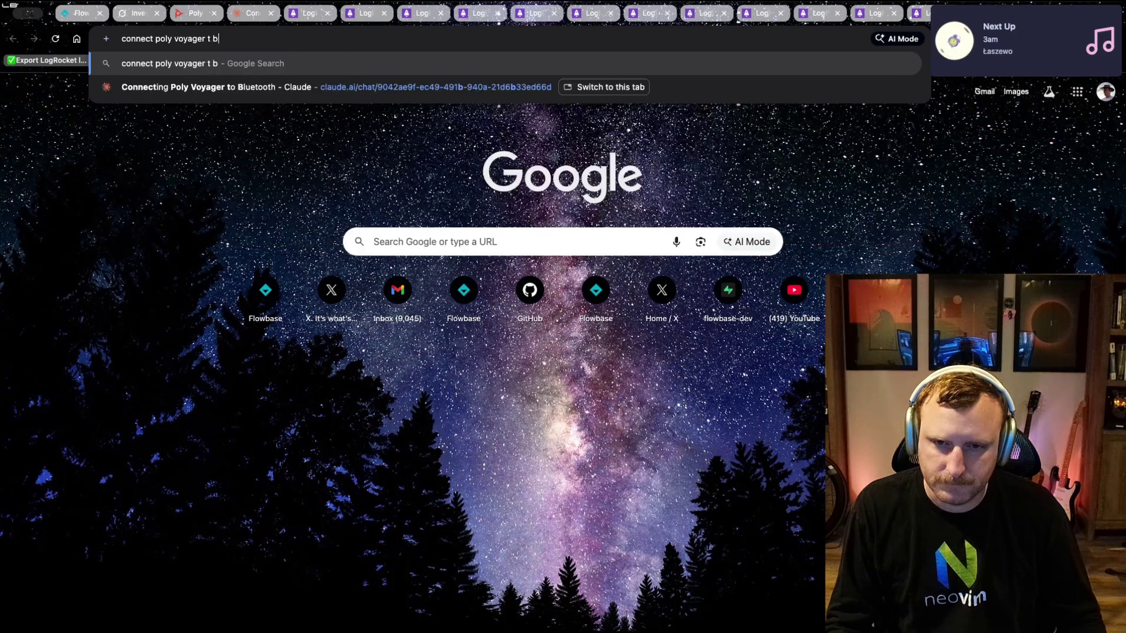
text(luetooth)
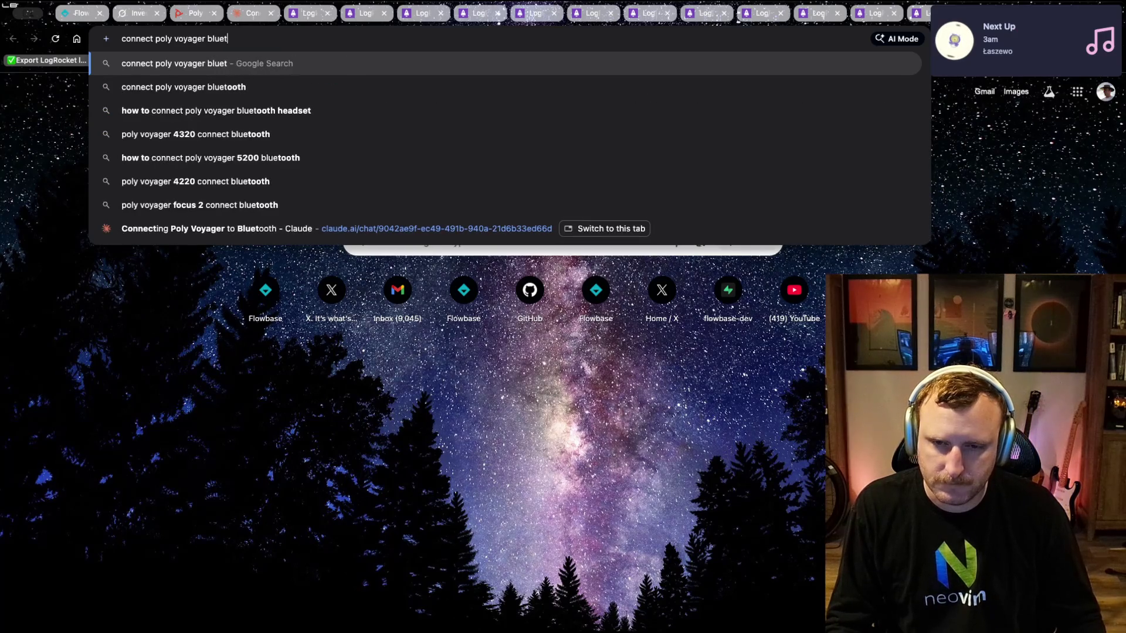
key(Return)
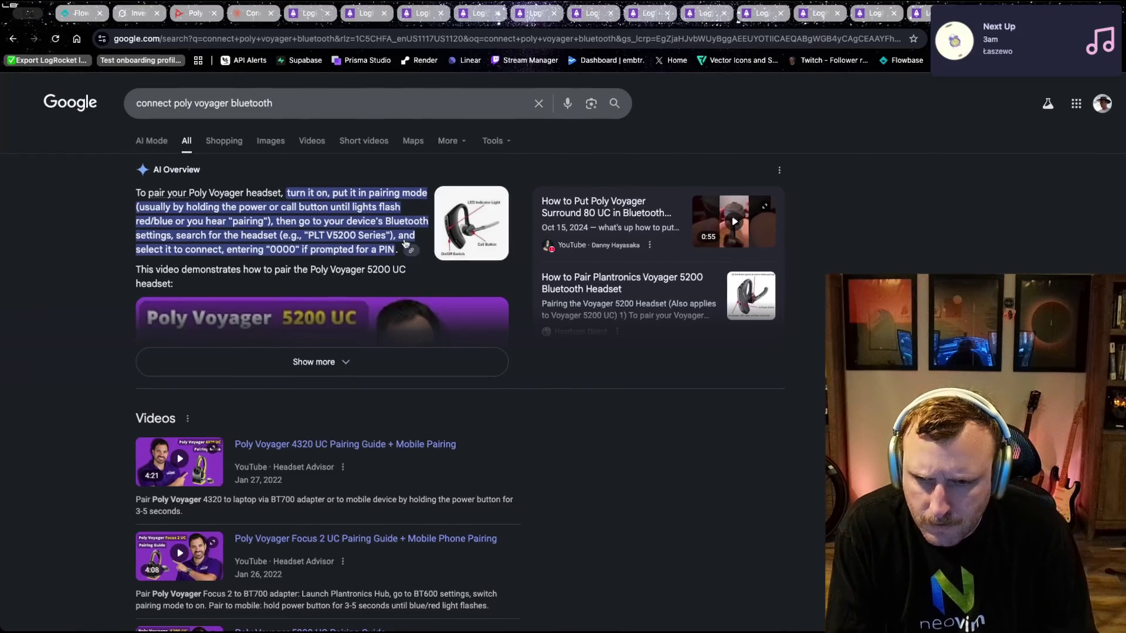
- Select the pairing-mode instructions in the AI overview and view its headset image
drag(156, 209, 306, 207)
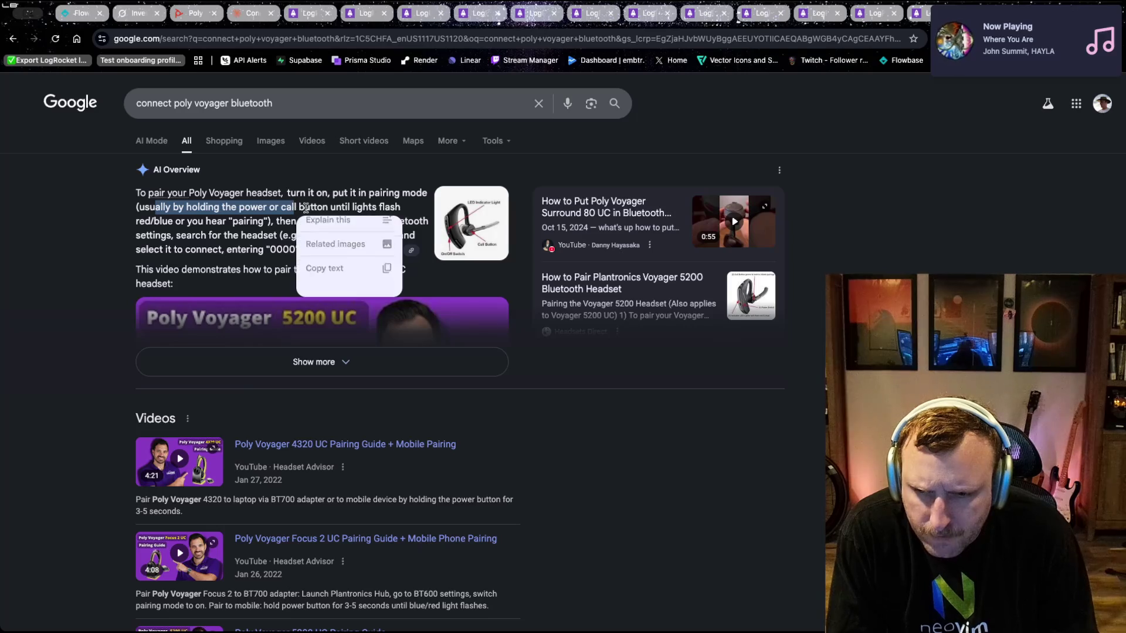
click(467, 224)
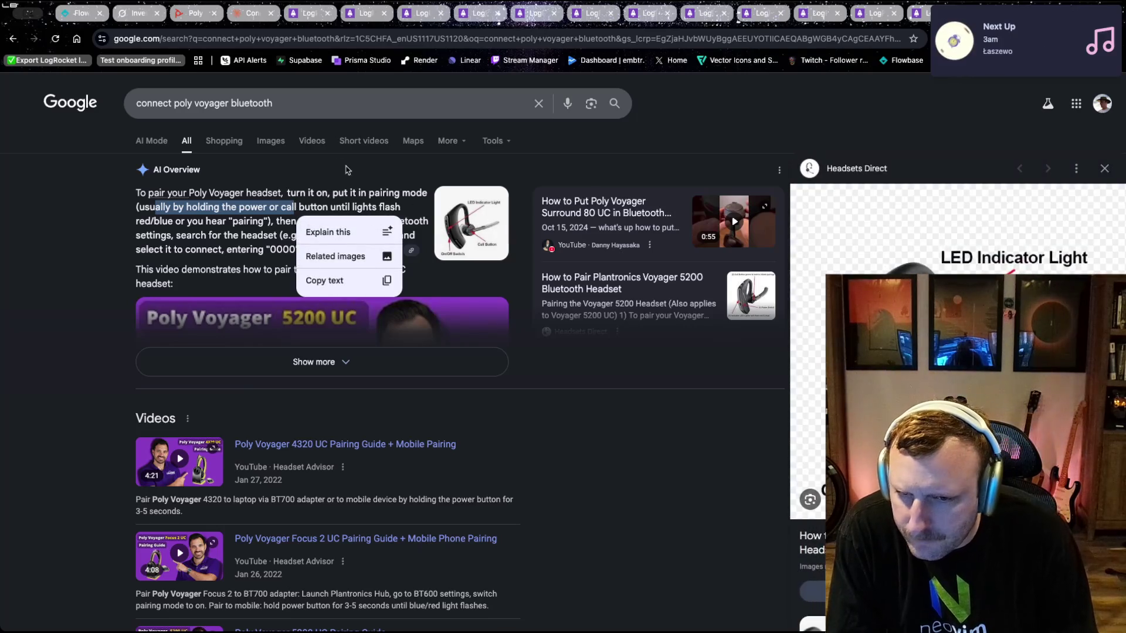
click(230, 104)
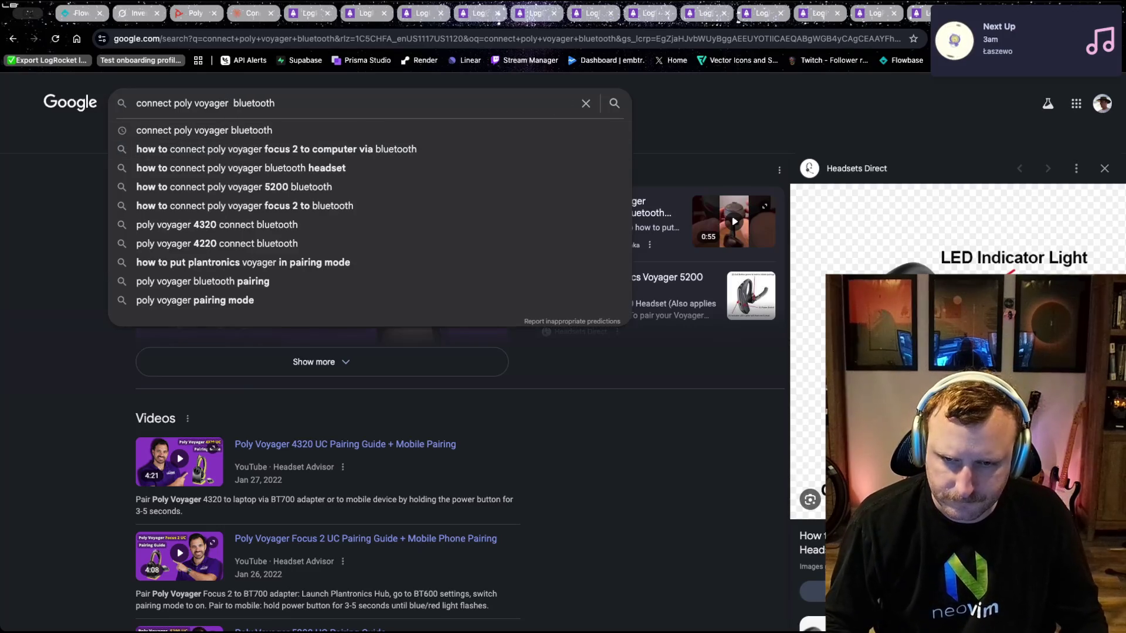
- Refine the search to 'connect poly voyager 4310 bluetooth'
text(4310)
key(BackSpace)
text(10)
key(Return)
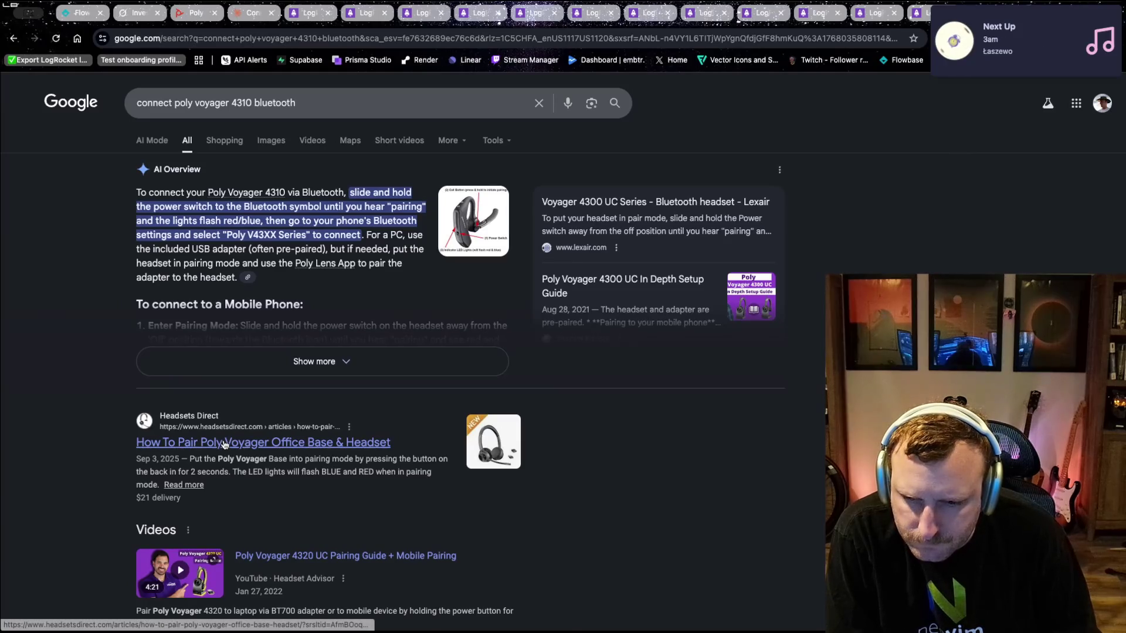
- Play the 'Poly Voyager 4320 UC Pairing Guide + Mobile Pairing' video from the Videos results
scroll(231, 471, down, 1)
scroll(230, 471, down, 5)
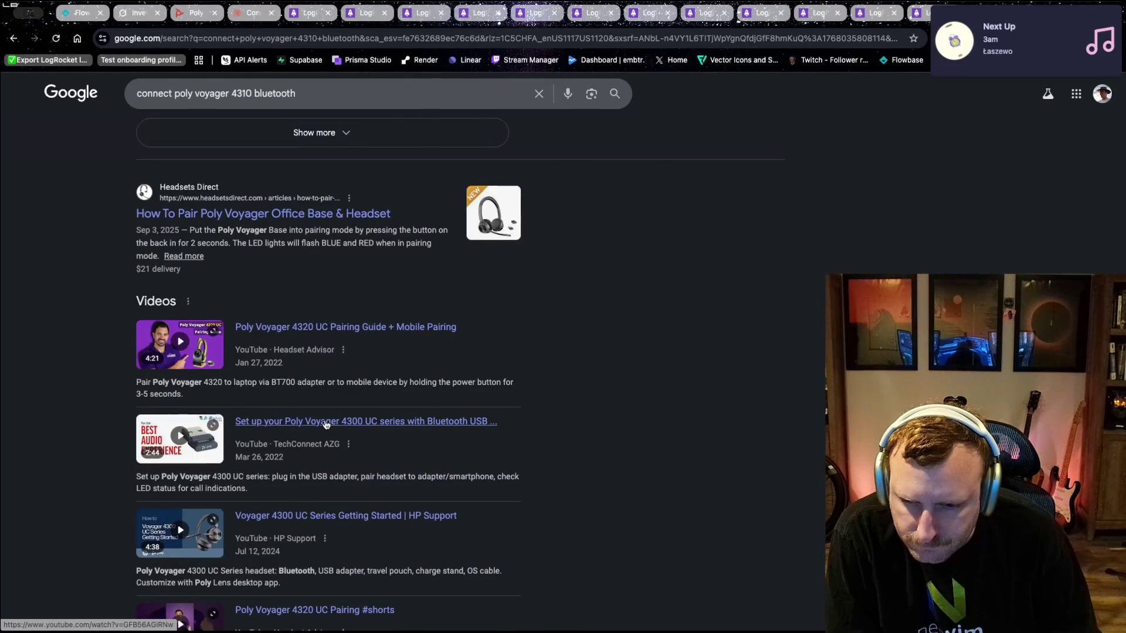
click(295, 328)
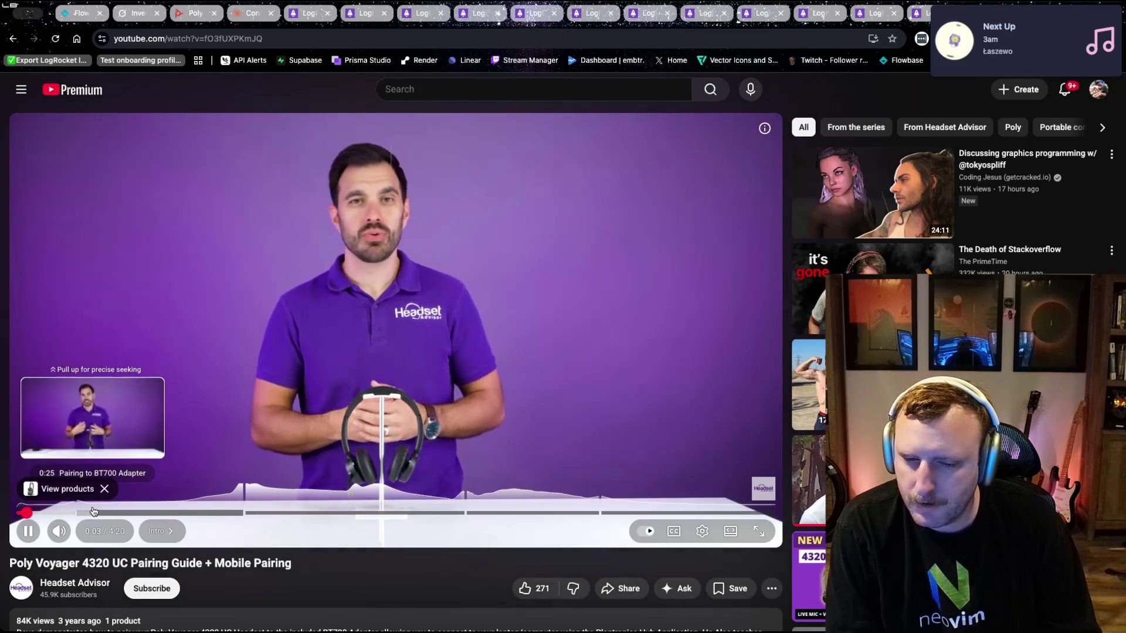
- Seek through the BT700 adapter and laptop adapter chapters, roughly 1:21 to 1:56
click(85, 514)
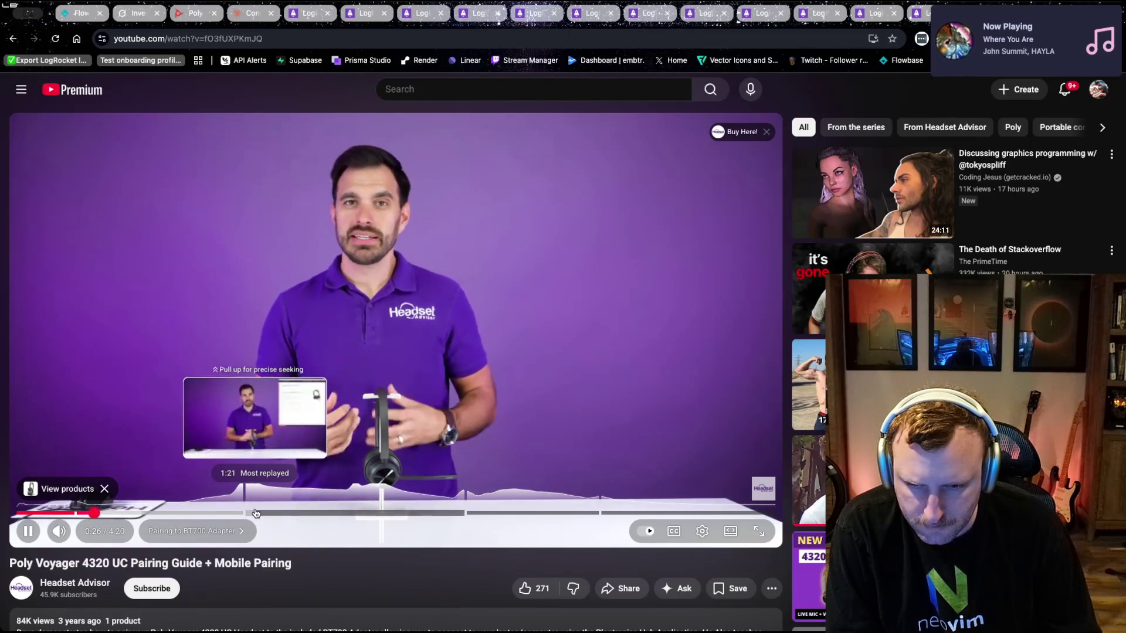
click(254, 513)
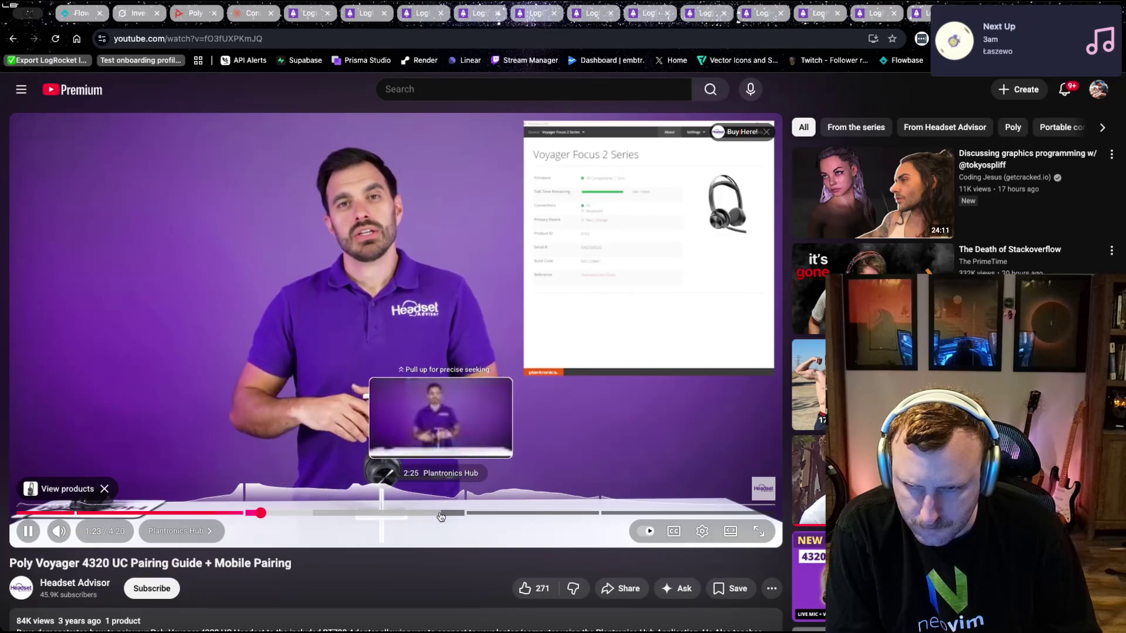
key(Left)
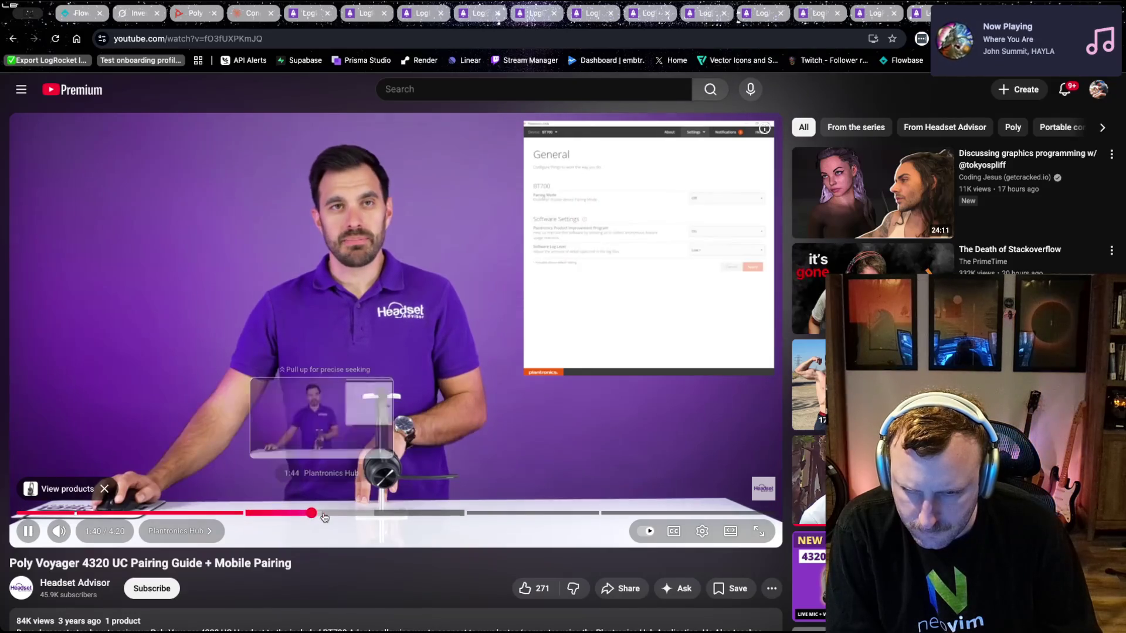
click(371, 514)
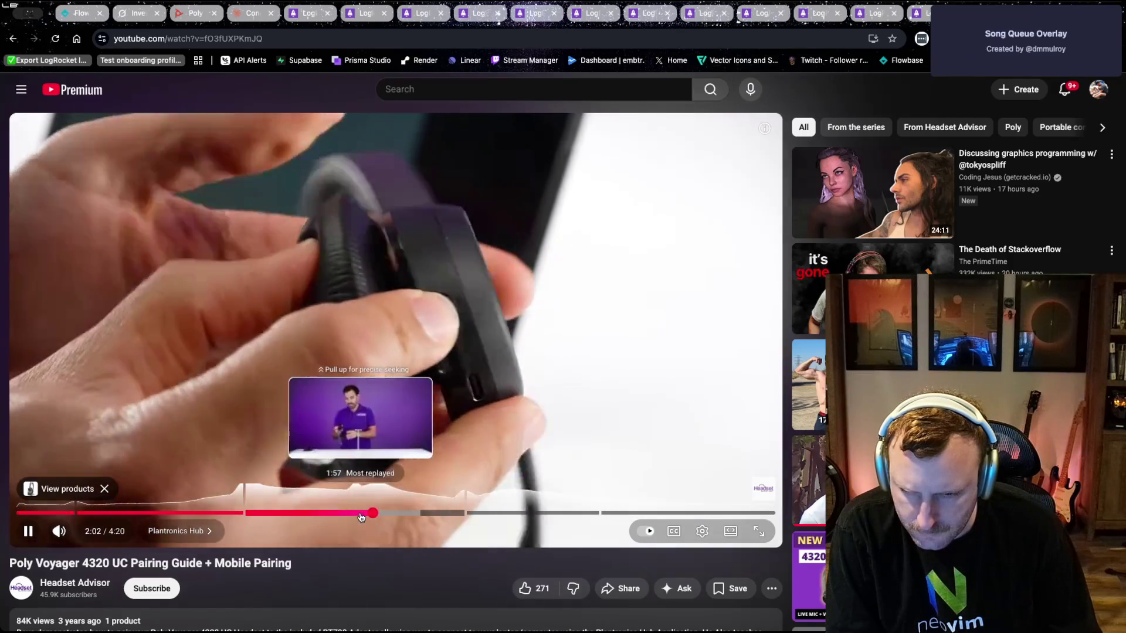
click(359, 513)
drag(342, 516, 341, 515)
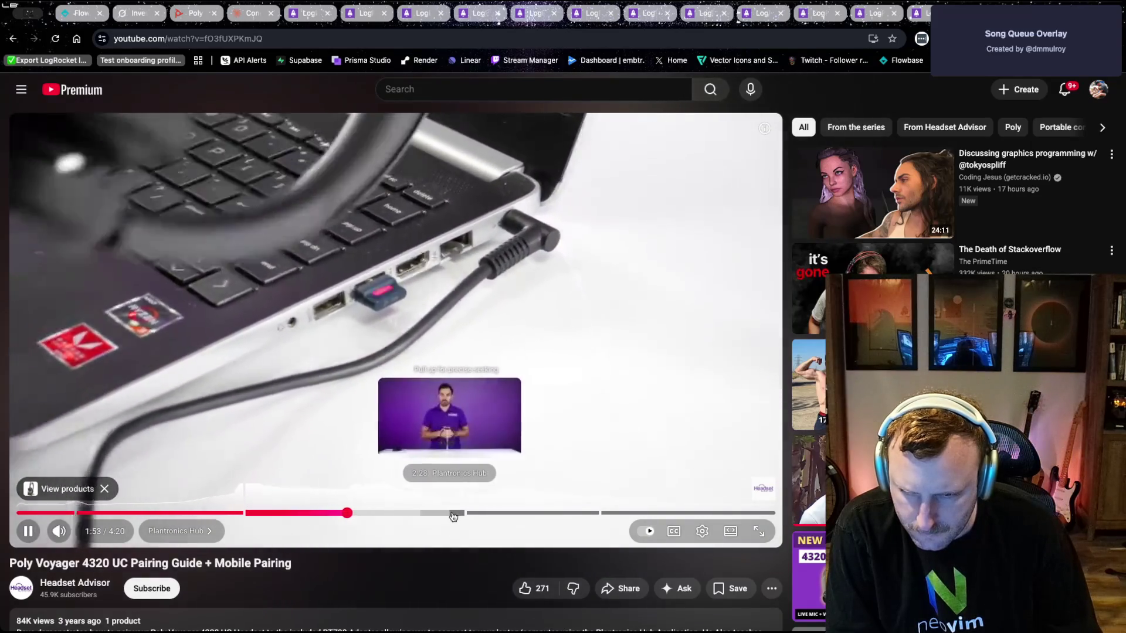
- Settle in the Mobile Phone Pairing chapter around 2:34 and pause there
click(467, 514)
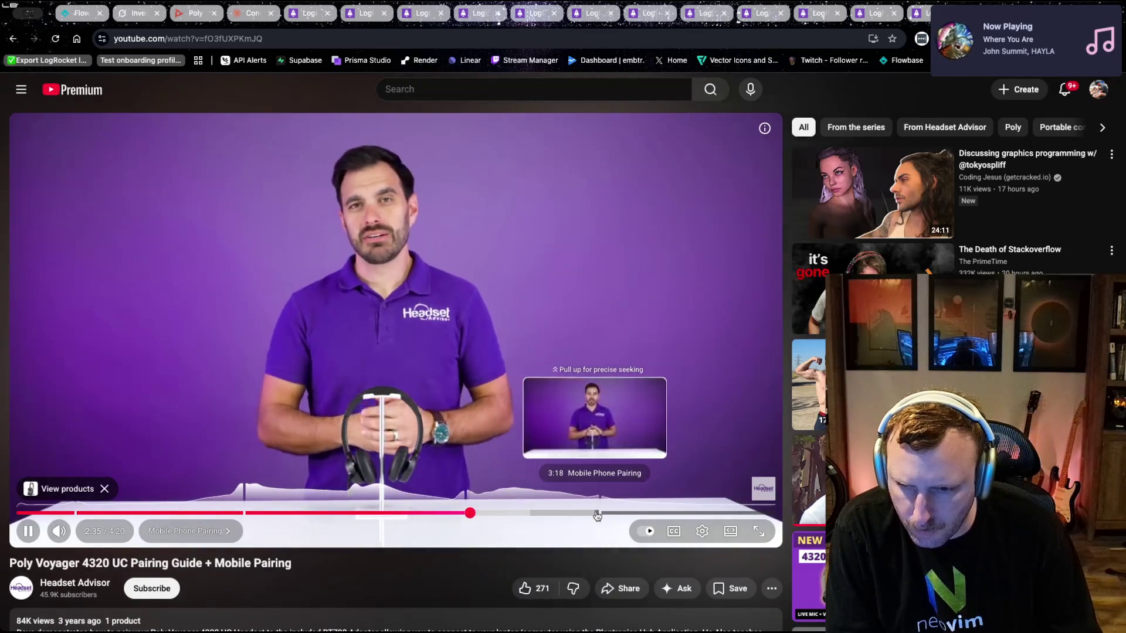
click(598, 514)
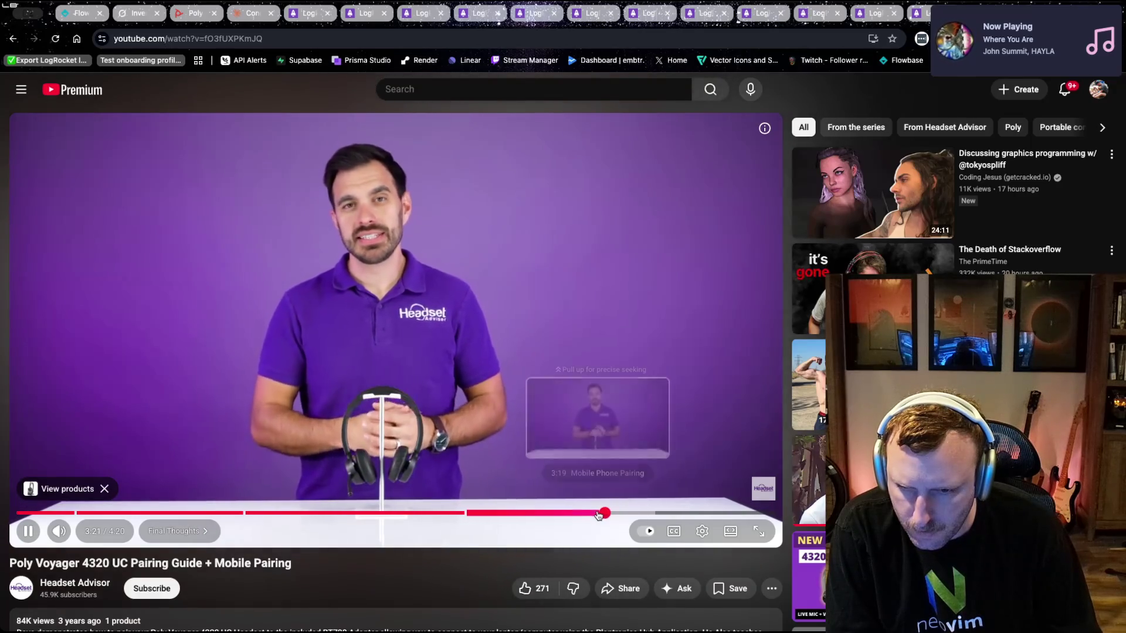
drag(516, 515, 500, 514)
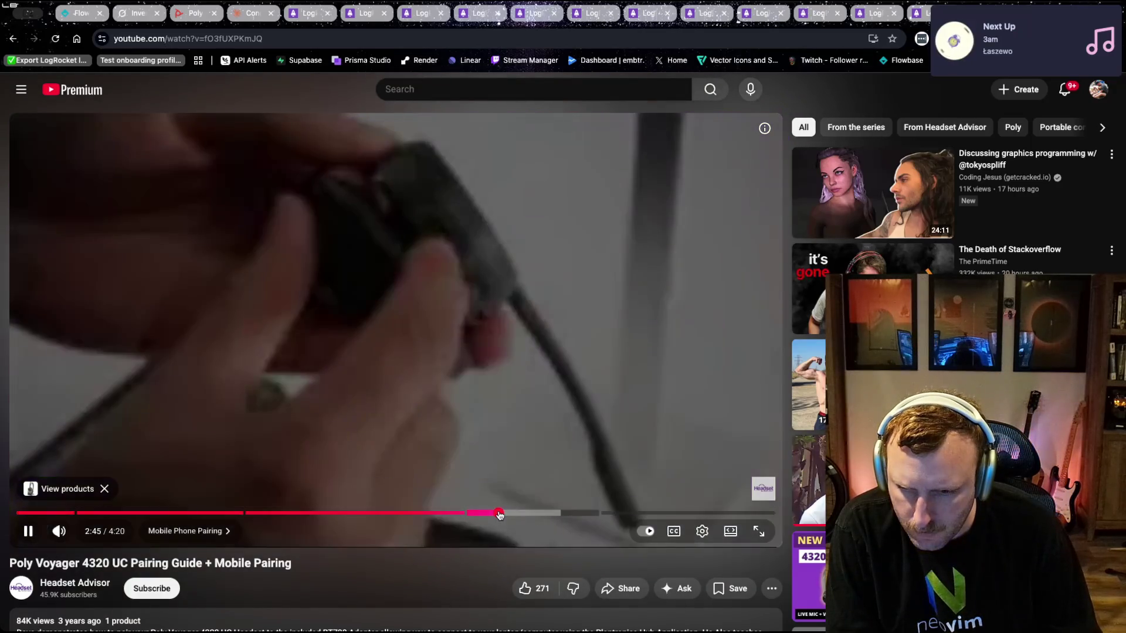
click(479, 515)
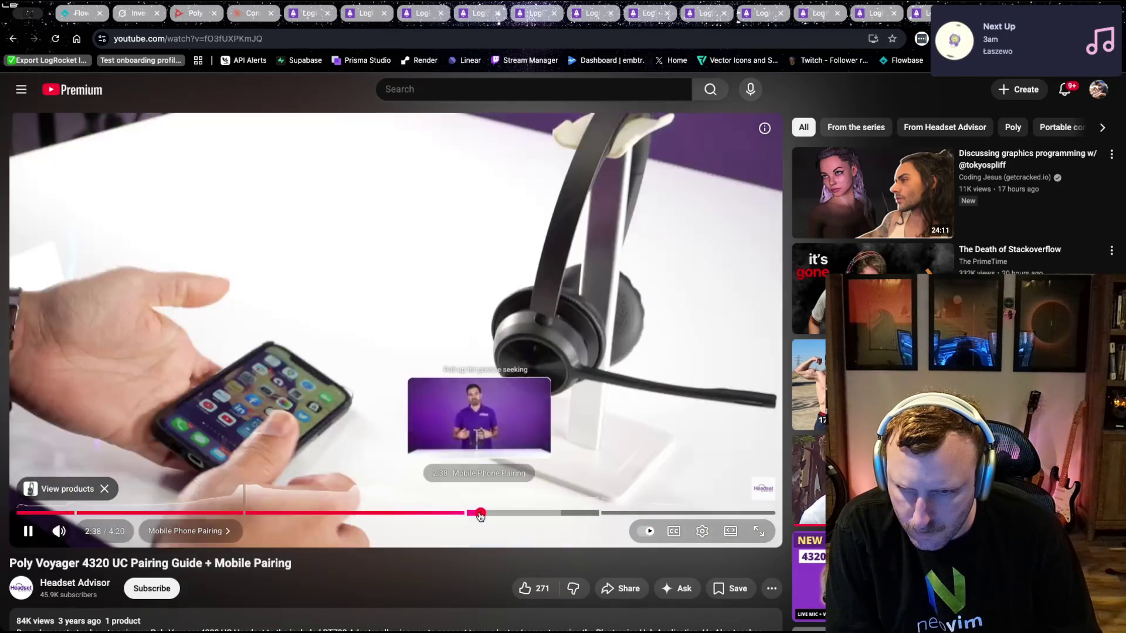
click(467, 514)
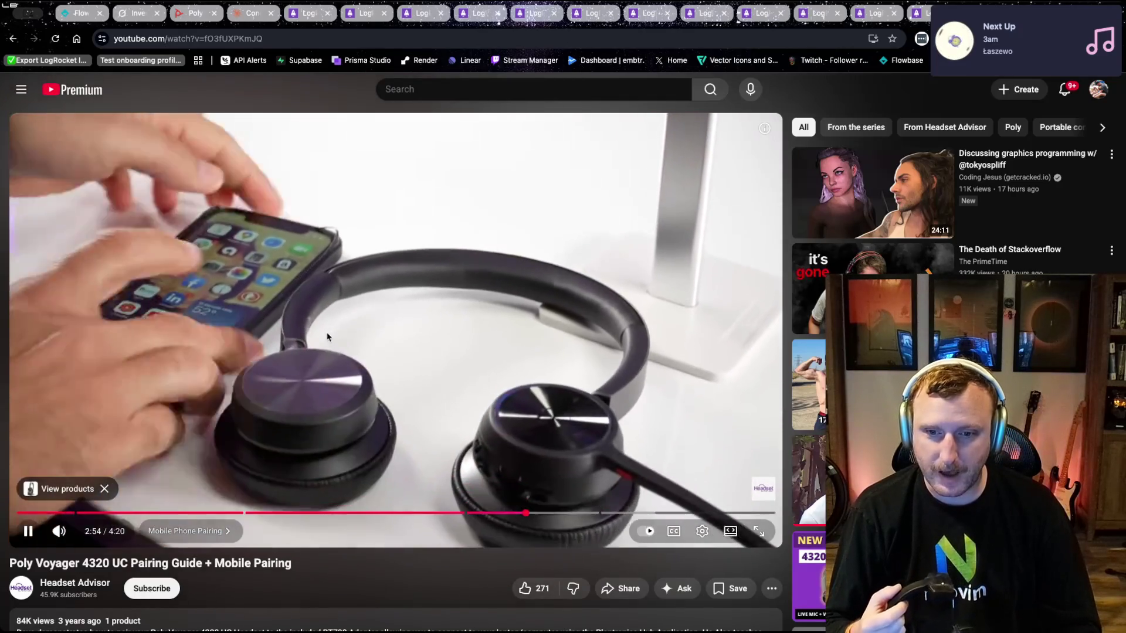
click(327, 338)
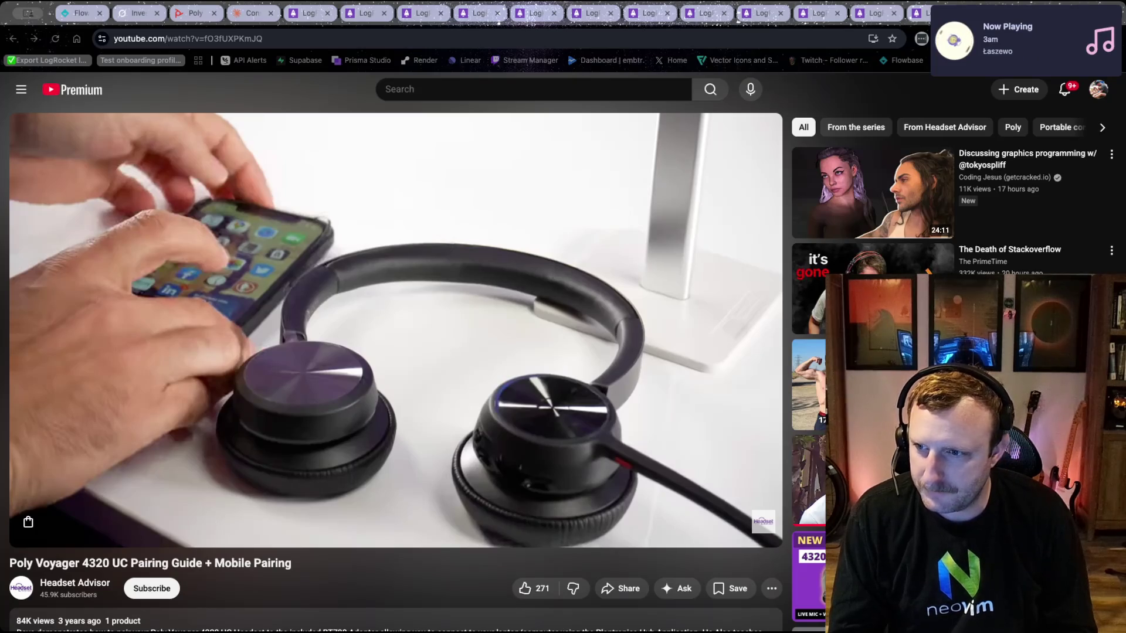
- In a new tab, load flowbasehq.com and go to its Sign In page
key(ctrl+t)
text(fl)
key(BackSpace)
text(ow)
key(Return)
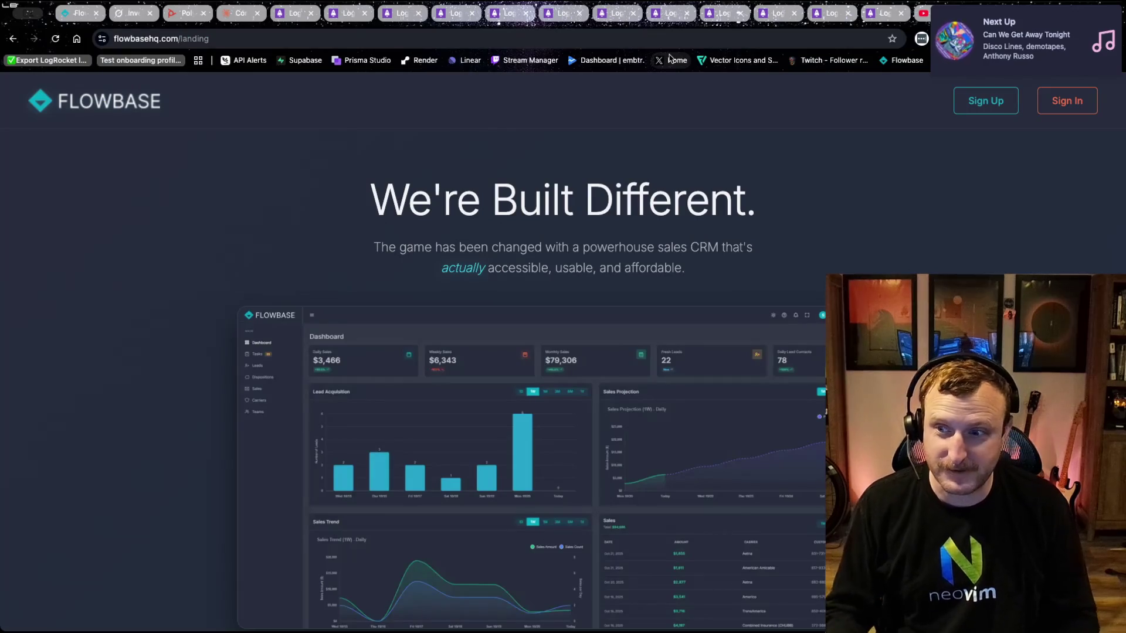
click(1064, 103)
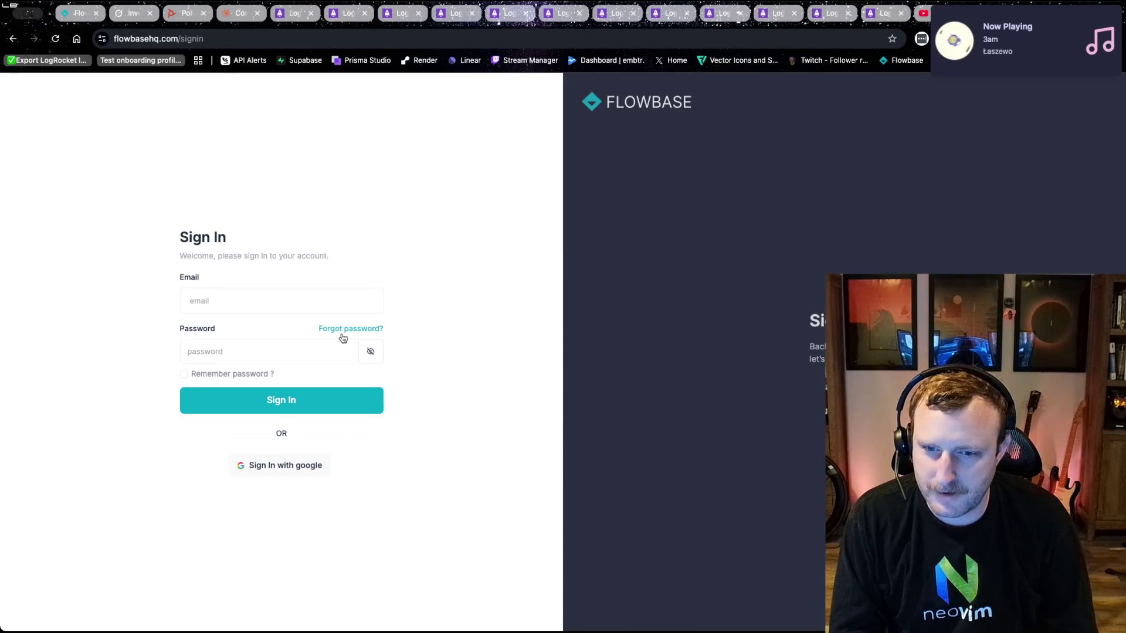
- Reload flowbasehq.com to land on the signed-in My Dashboard
click(171, 31)
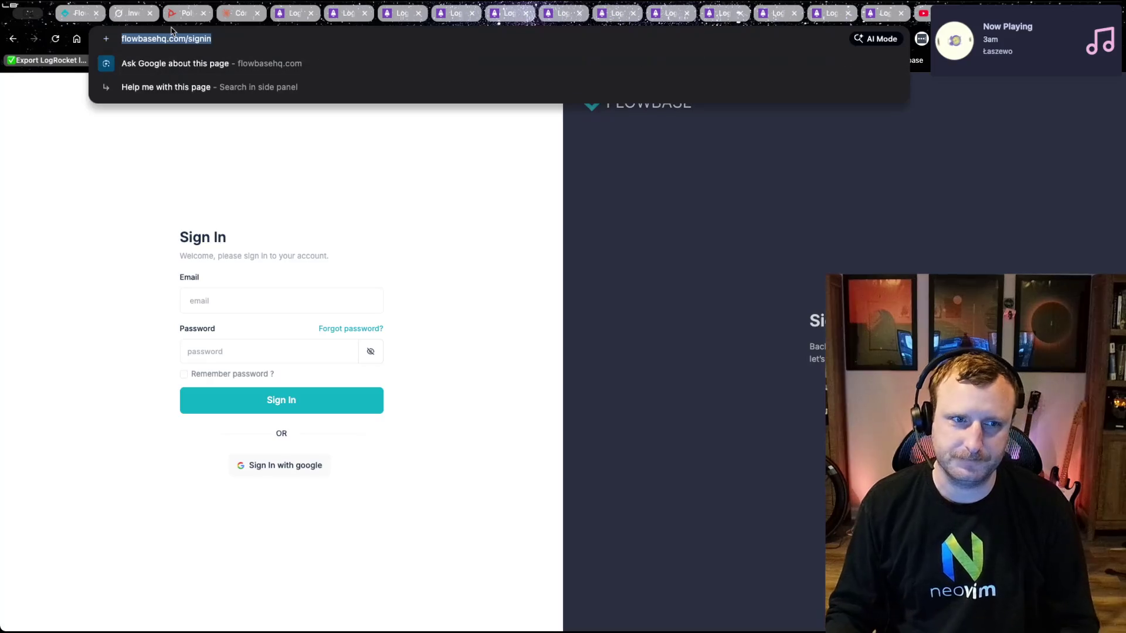
text(fl)
key(Return)
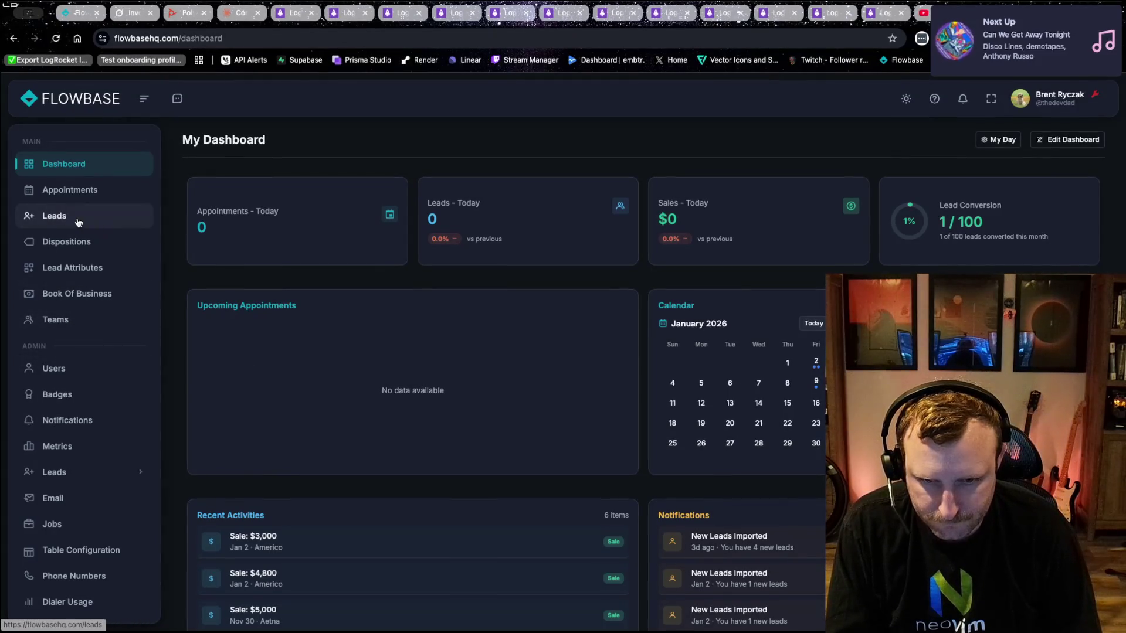
- Call the fifth-row lead from the Leads list and bring up the dialer's Audio settings
click(78, 222)
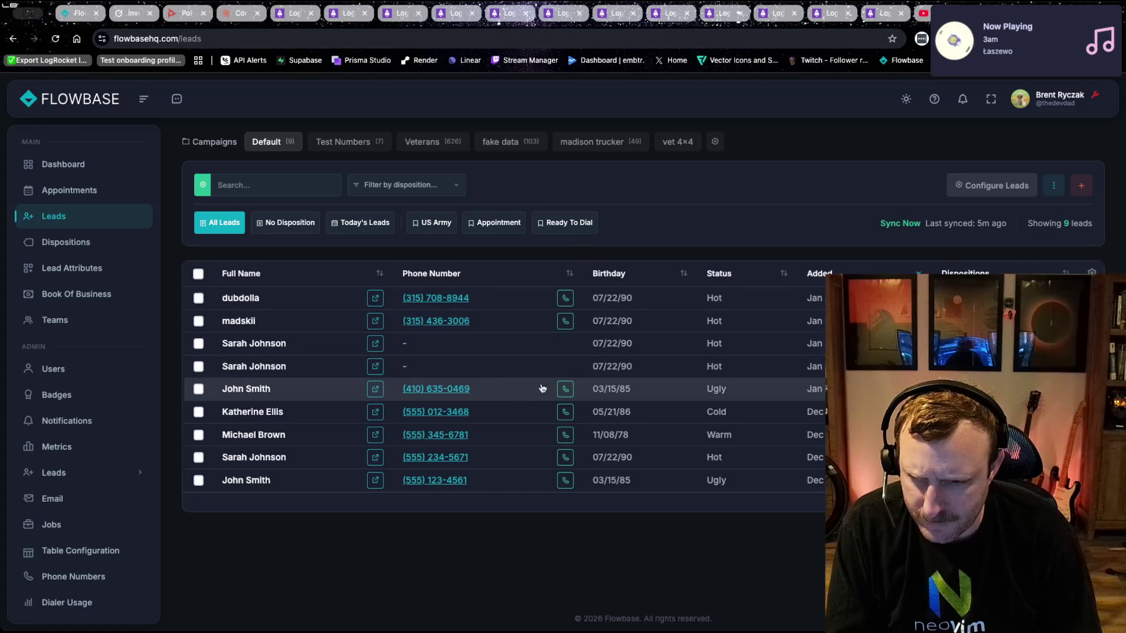
click(566, 389)
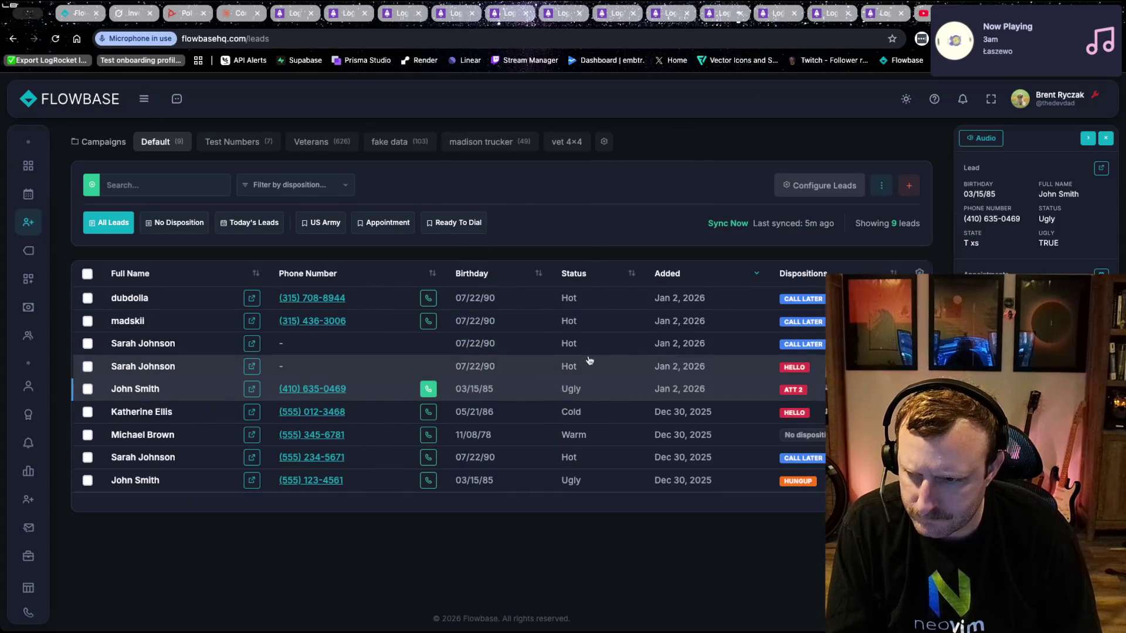
click(975, 140)
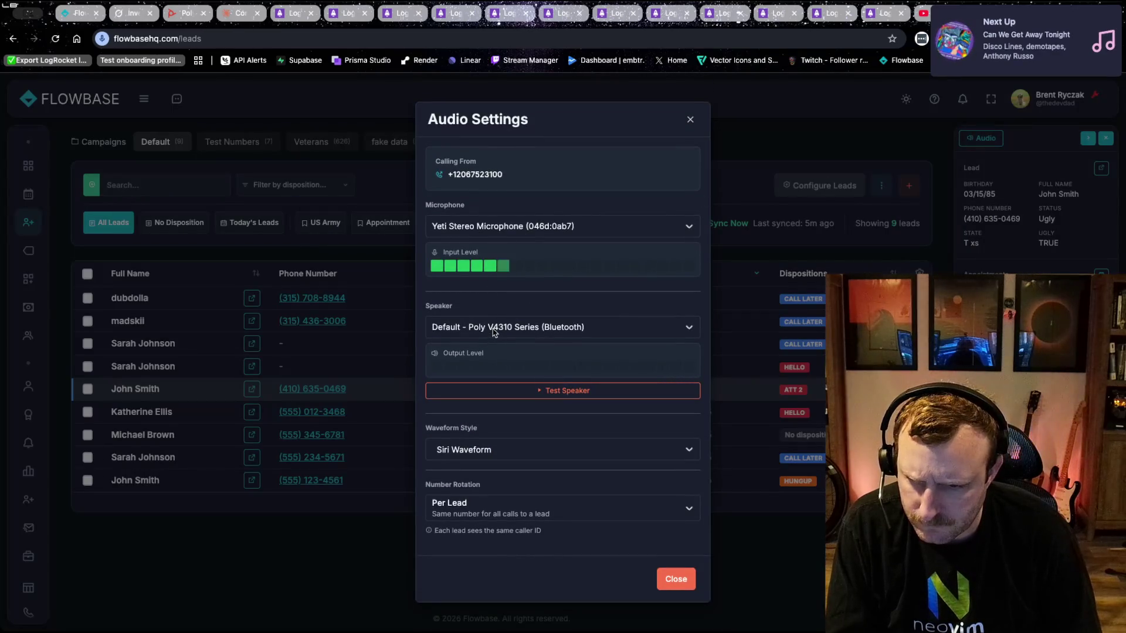
- Set microphone and speaker to Poly V4310 Series (Bluetooth), play a test sound, then close
click(505, 228)
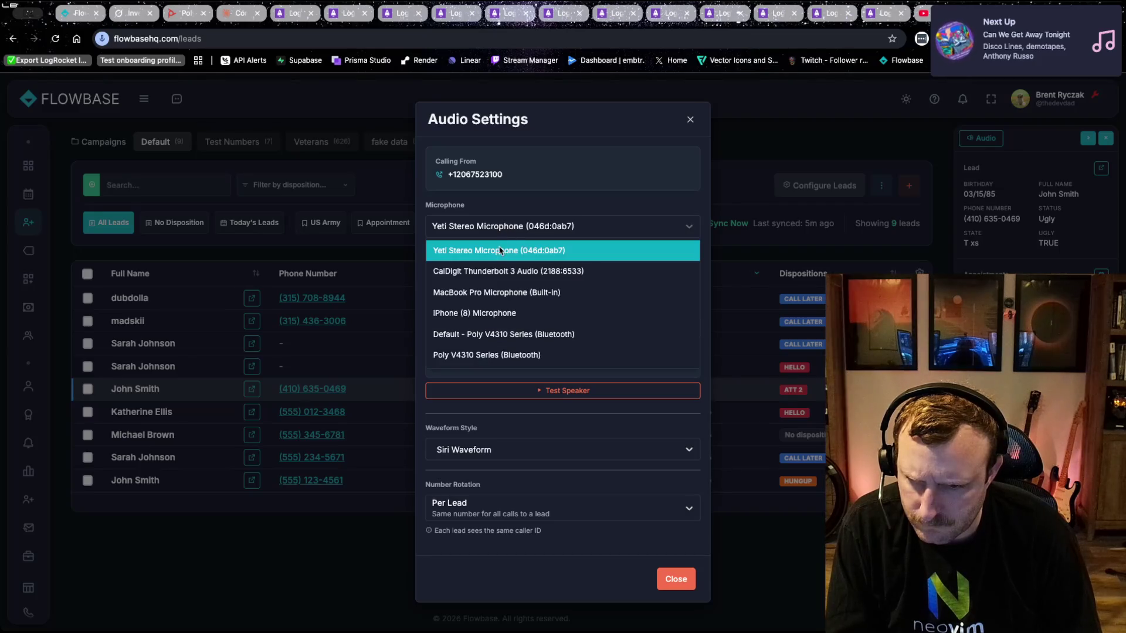
click(491, 356)
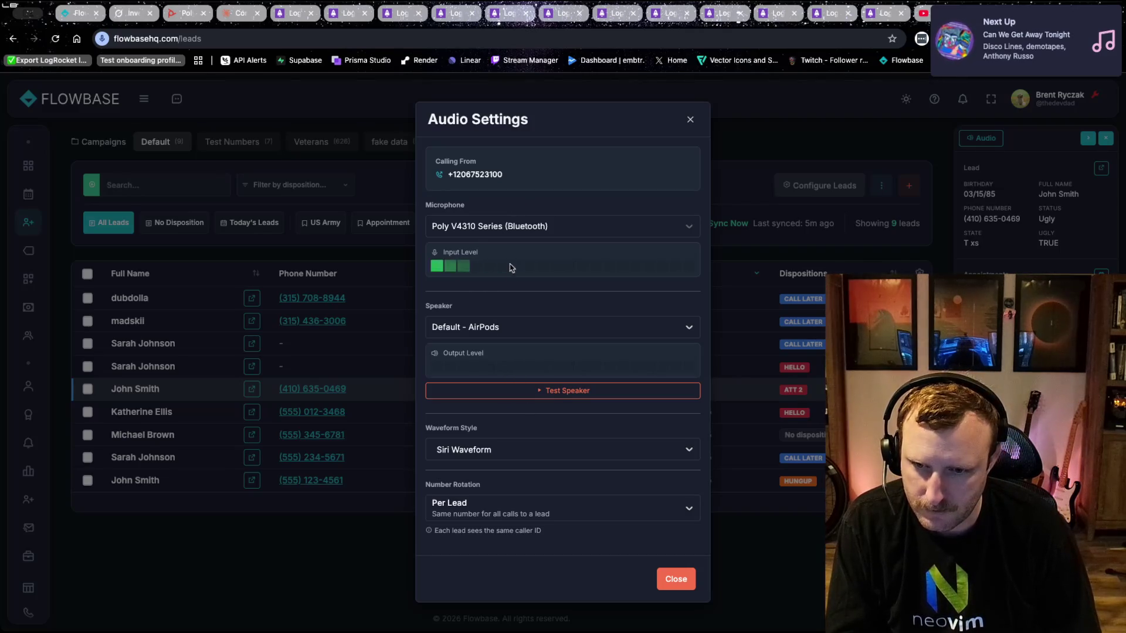
click(498, 328)
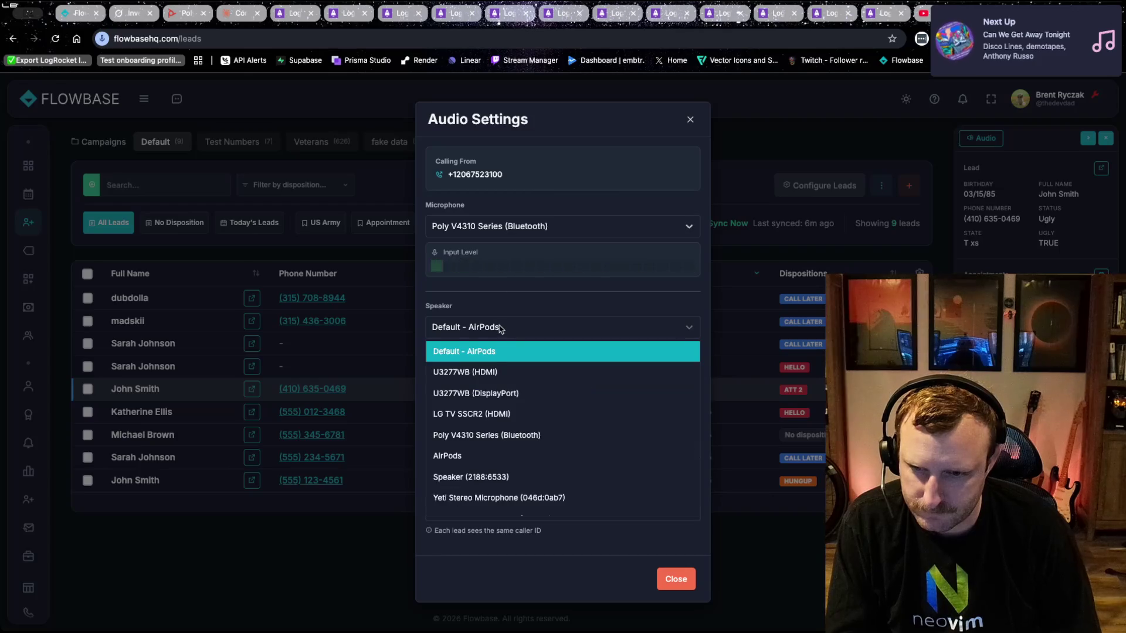
click(489, 436)
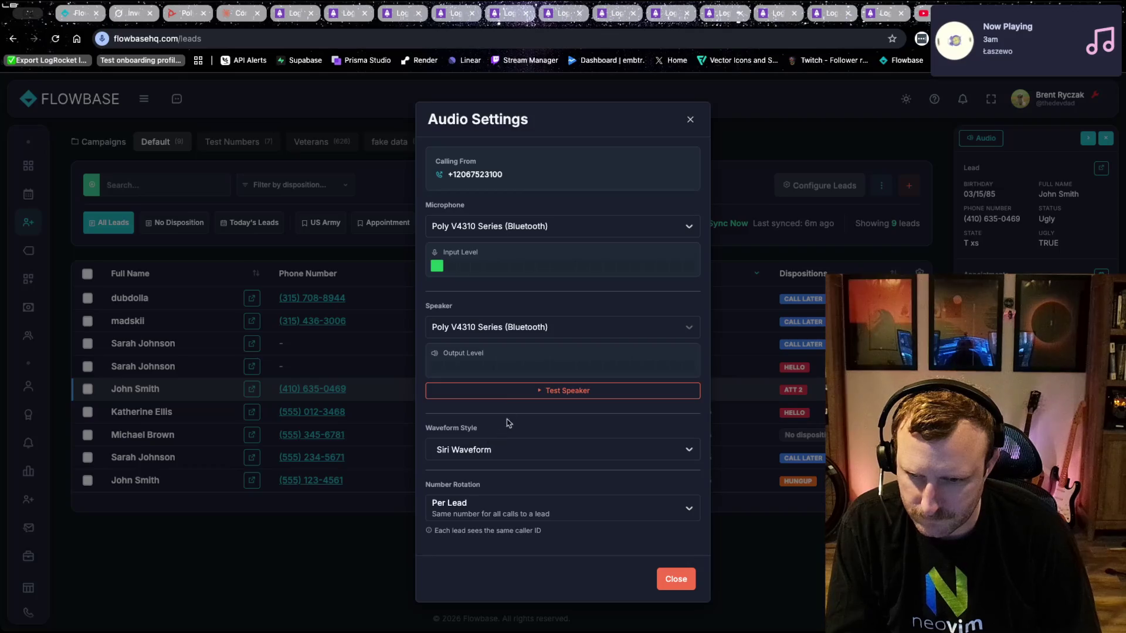
click(532, 393)
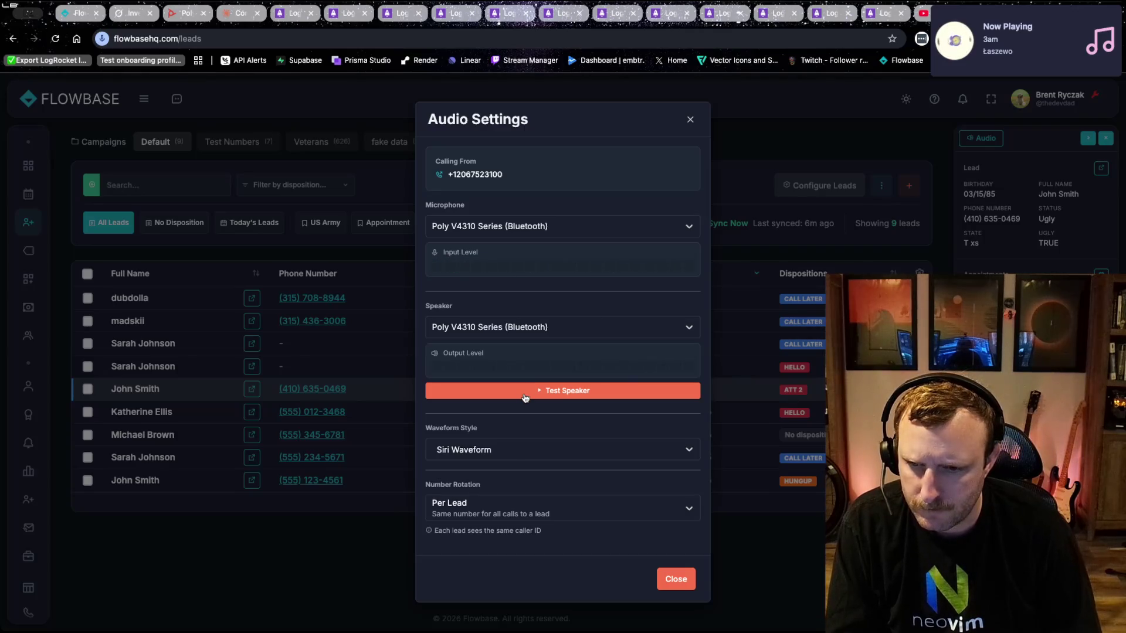
click(660, 575)
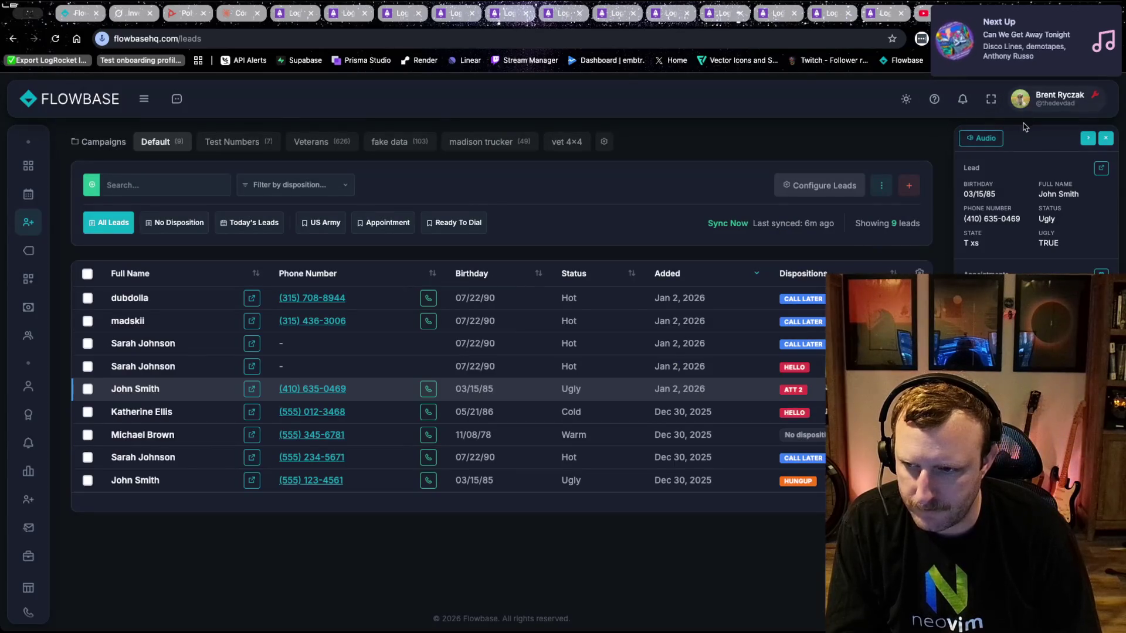
- Recheck Audio Settings, keep Poly V4310 as speaker, and rerun the speaker test several times
click(985, 138)
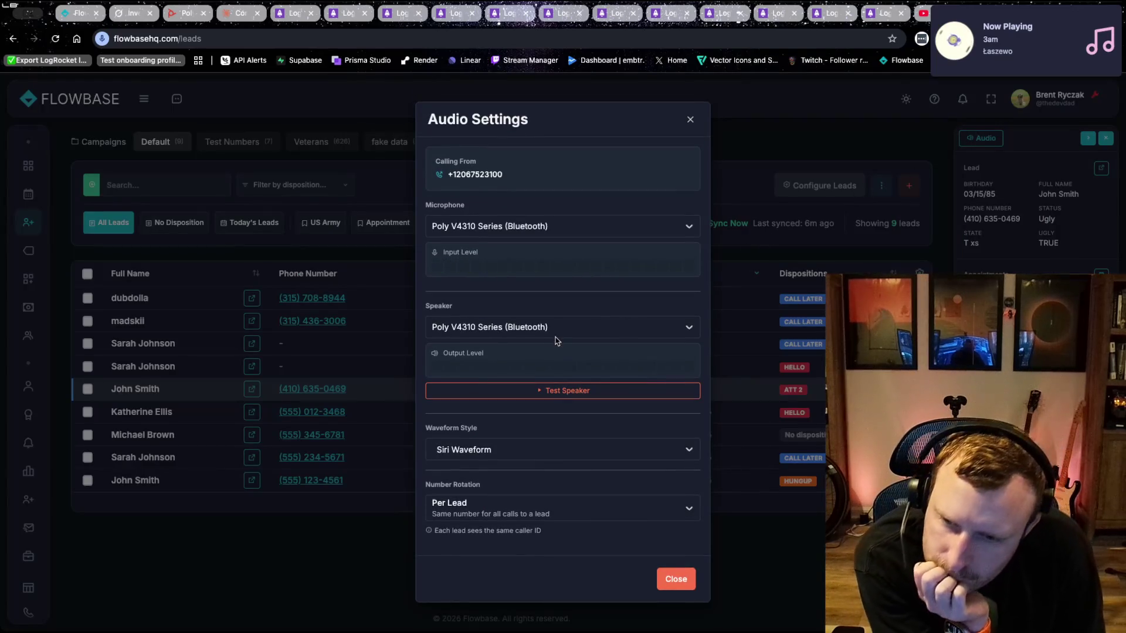
click(533, 391)
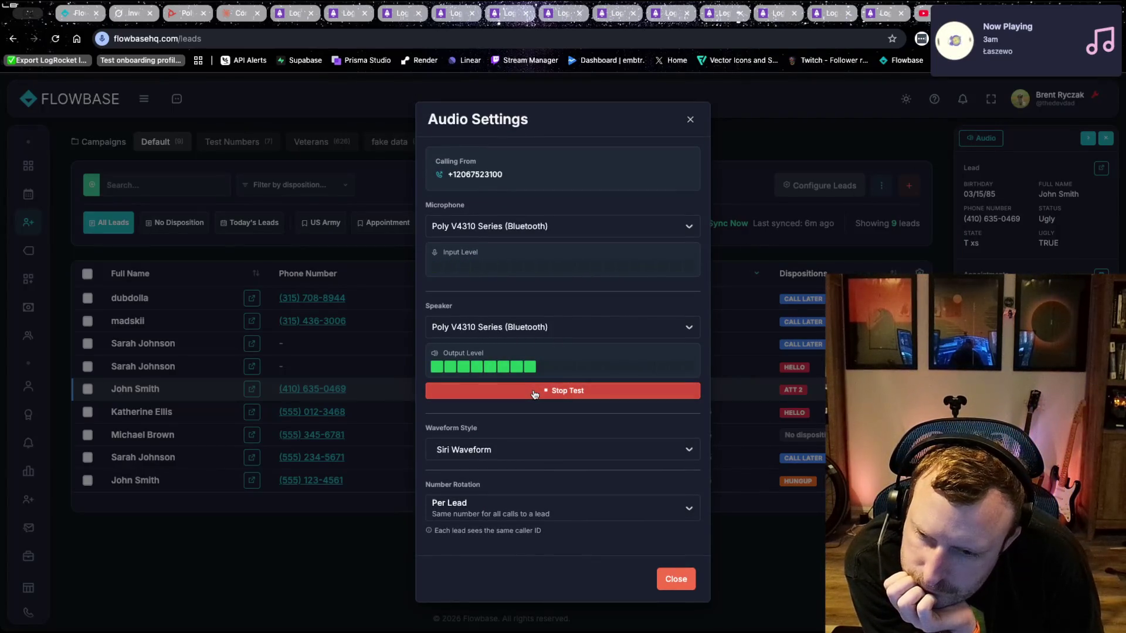
click(517, 322)
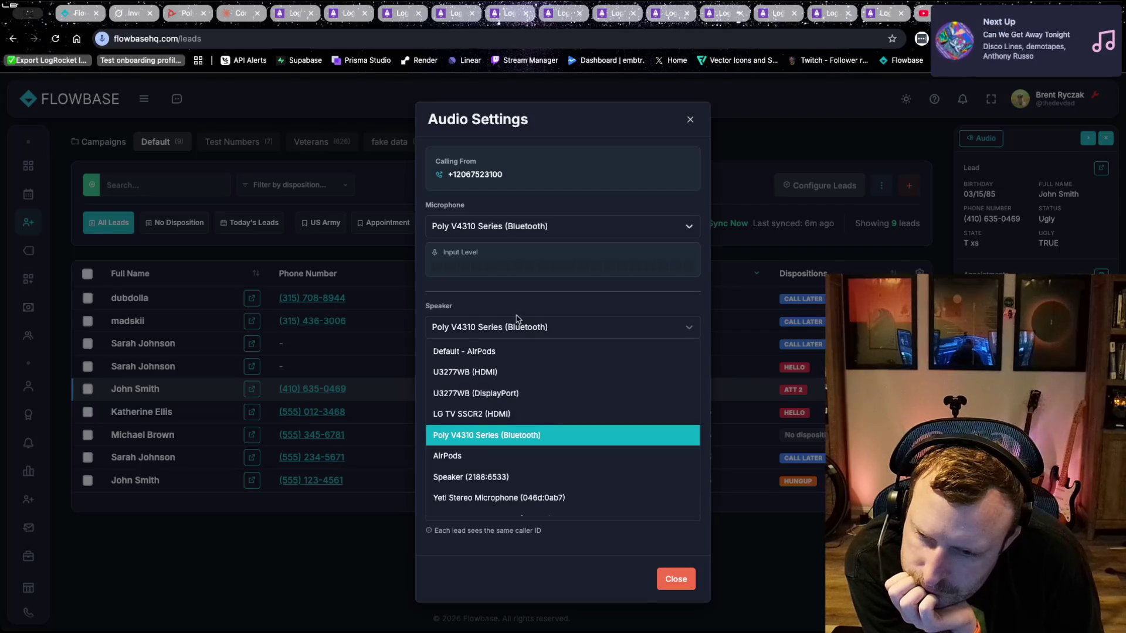
scroll(519, 376, down, 1)
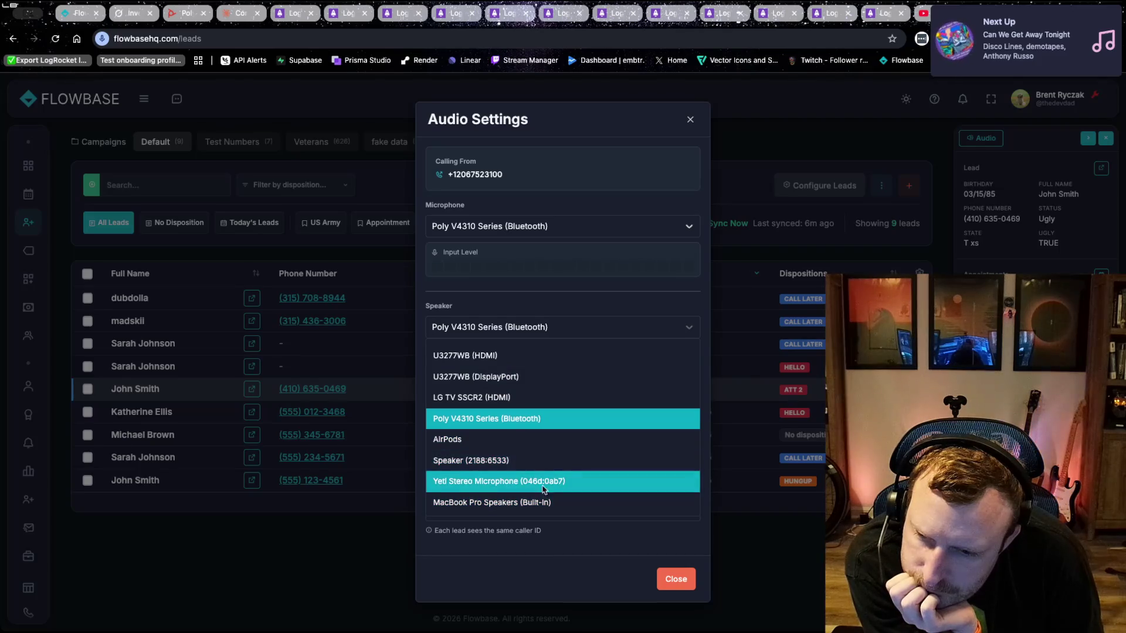
scroll(537, 428, up, 1)
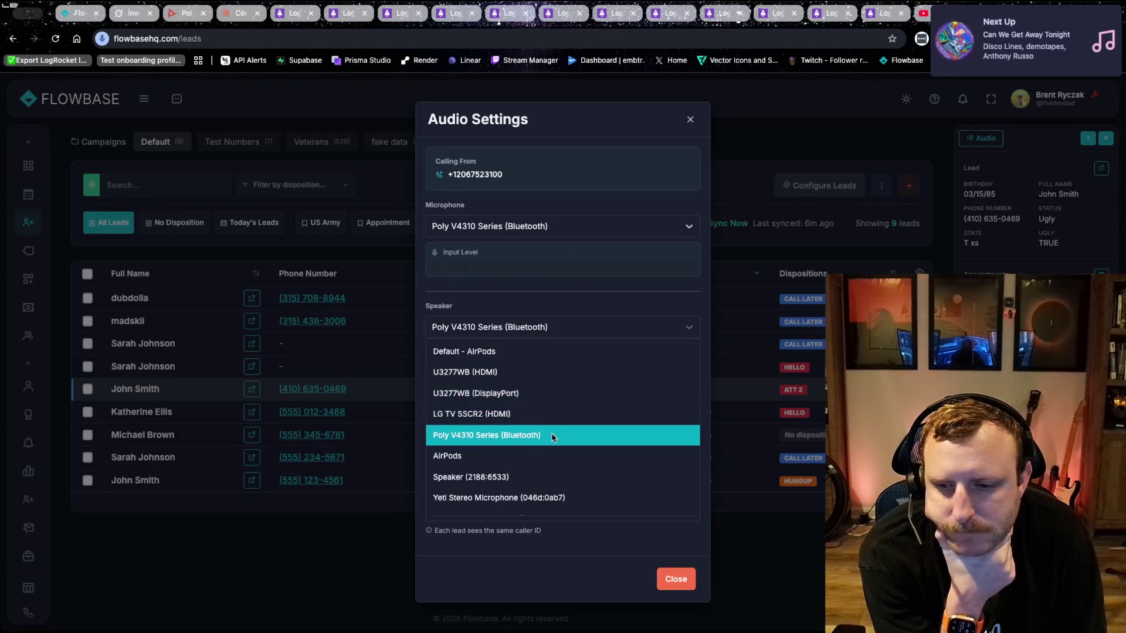
click(552, 435)
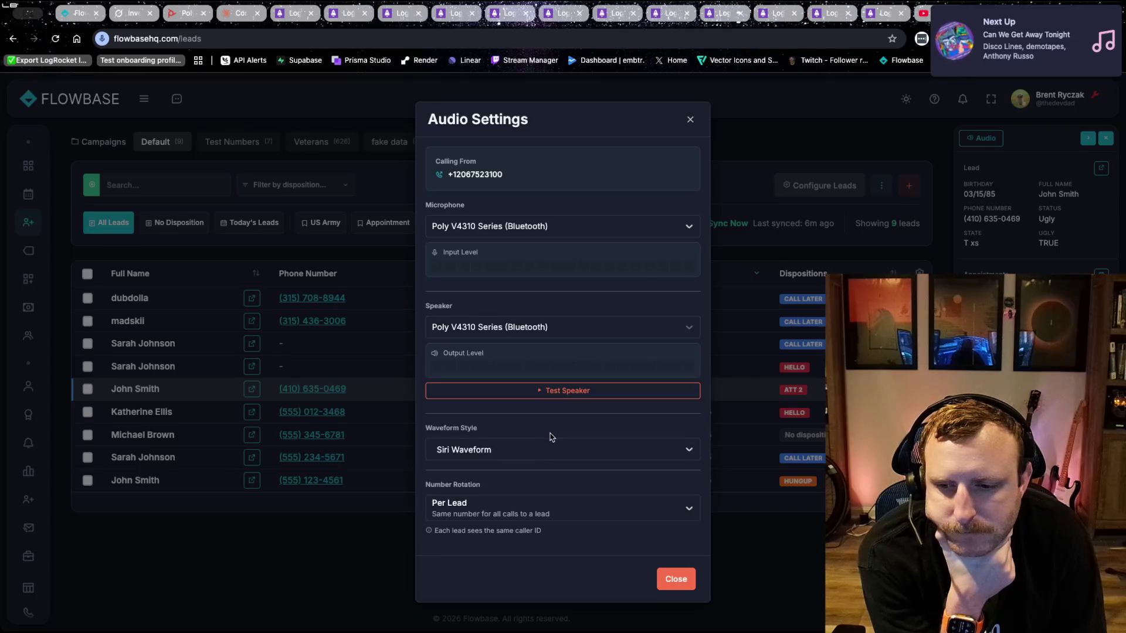
click(548, 392)
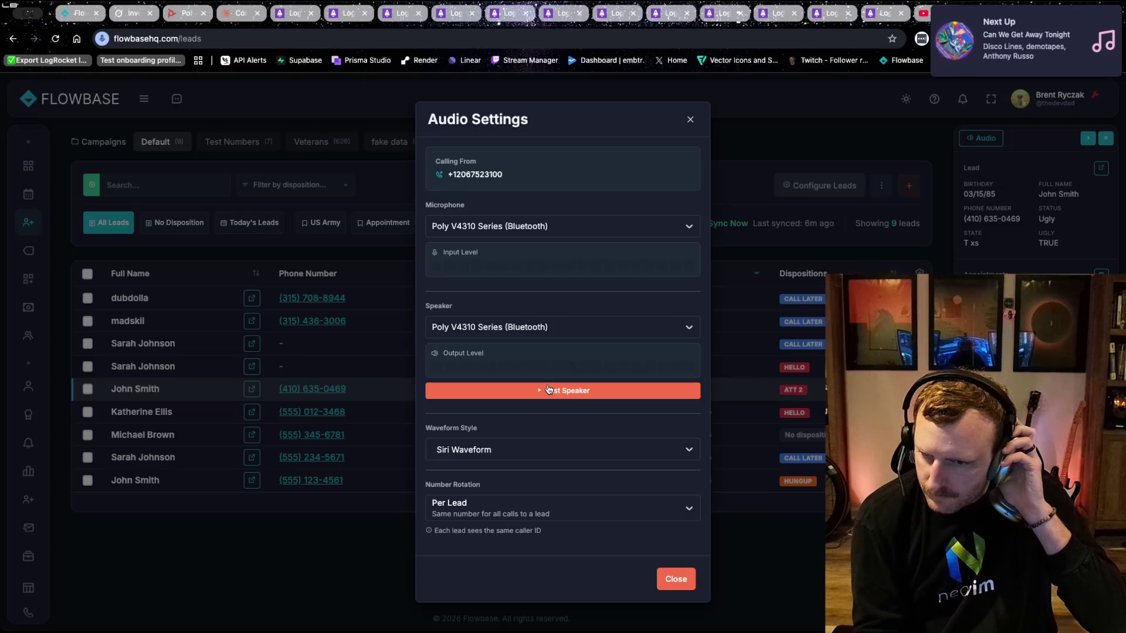
click(549, 389)
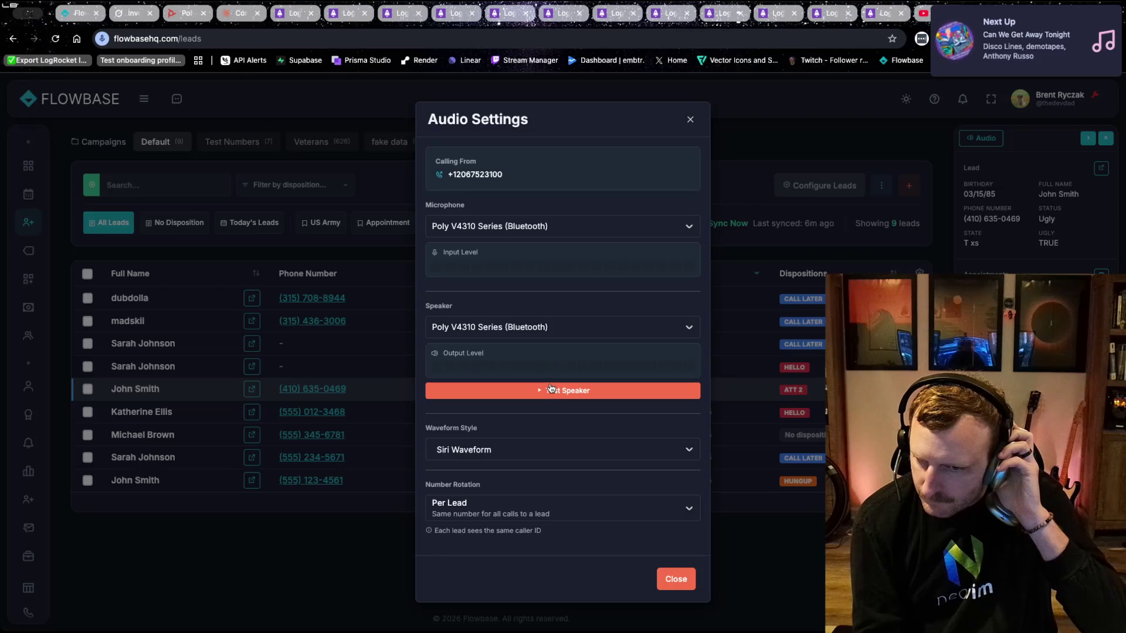
click(551, 389)
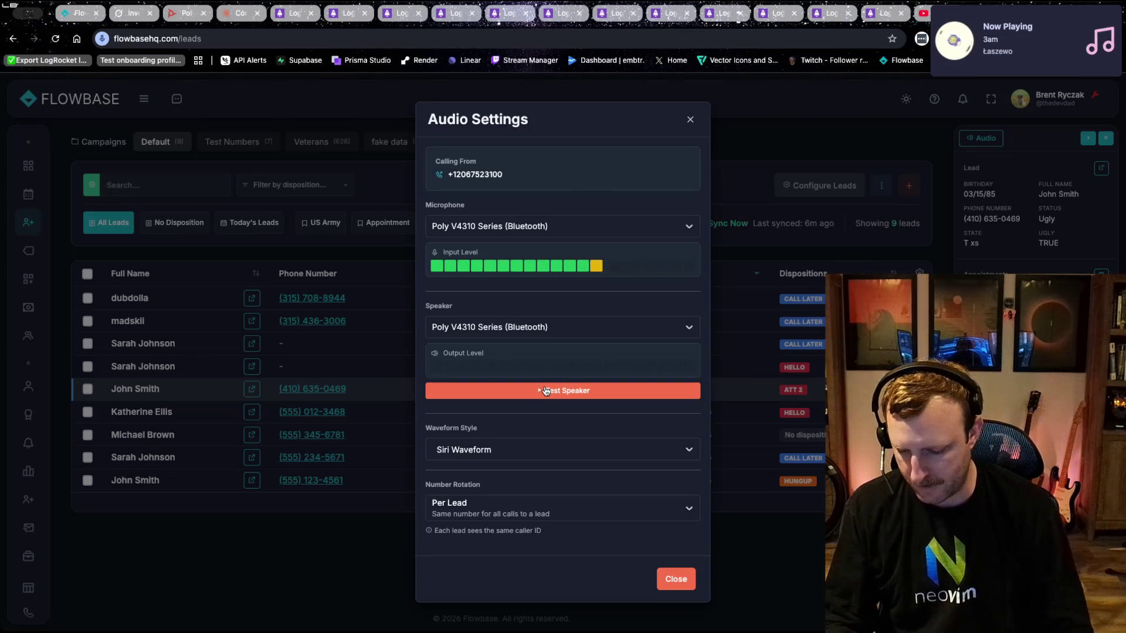
click(675, 580)
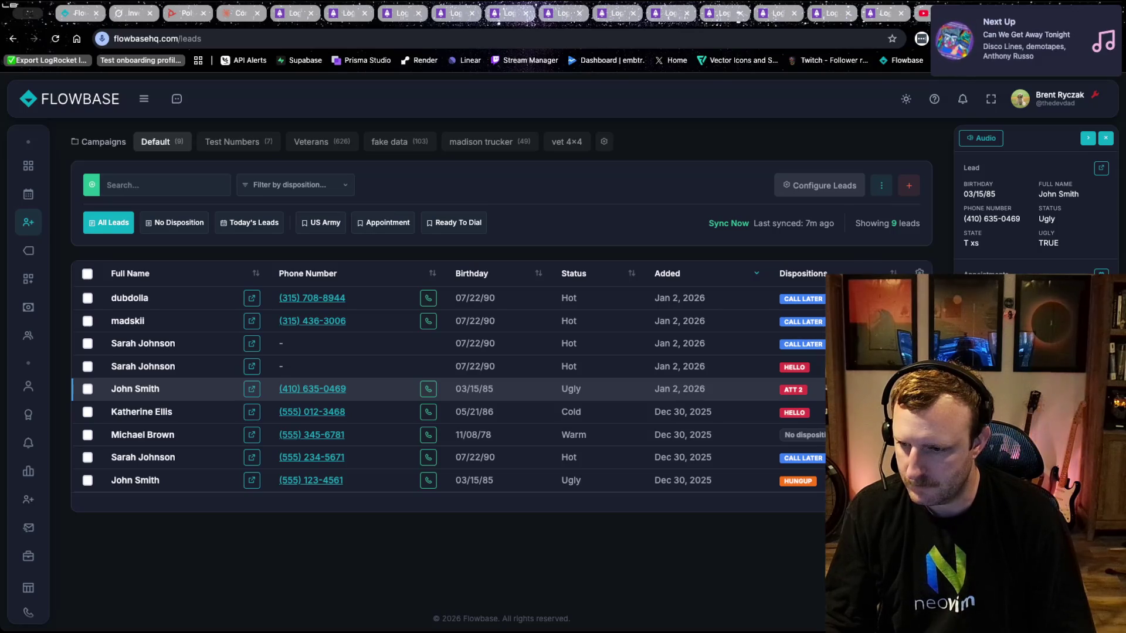
click(976, 140)
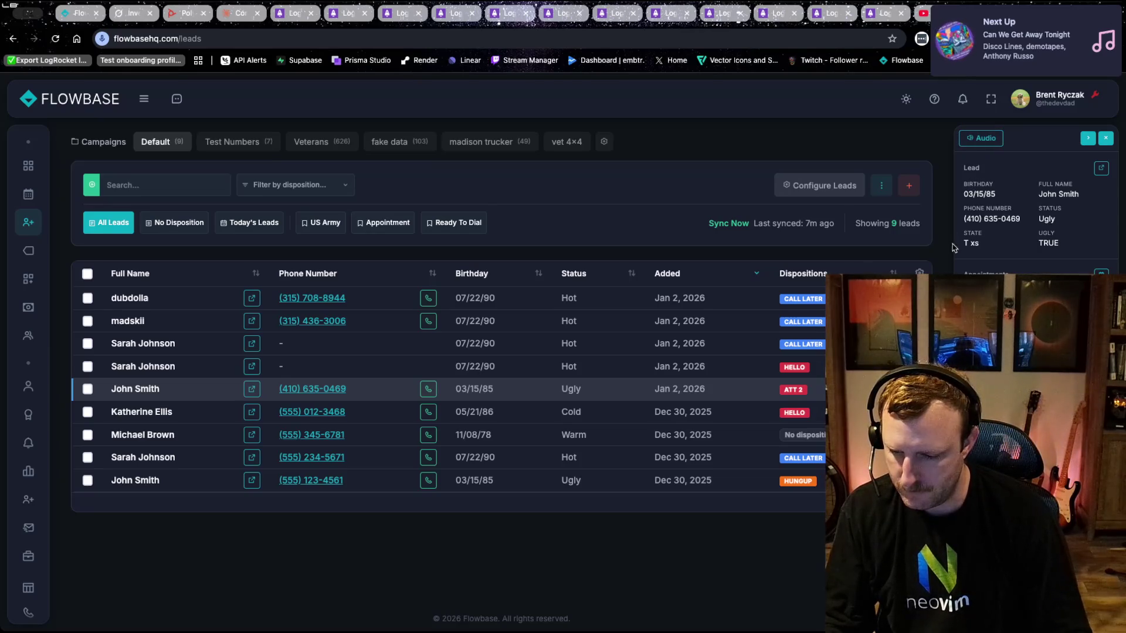
- Confirm Poly V4310 (Bluetooth) as speaker, play a test tone, and close Audio Settings
click(988, 140)
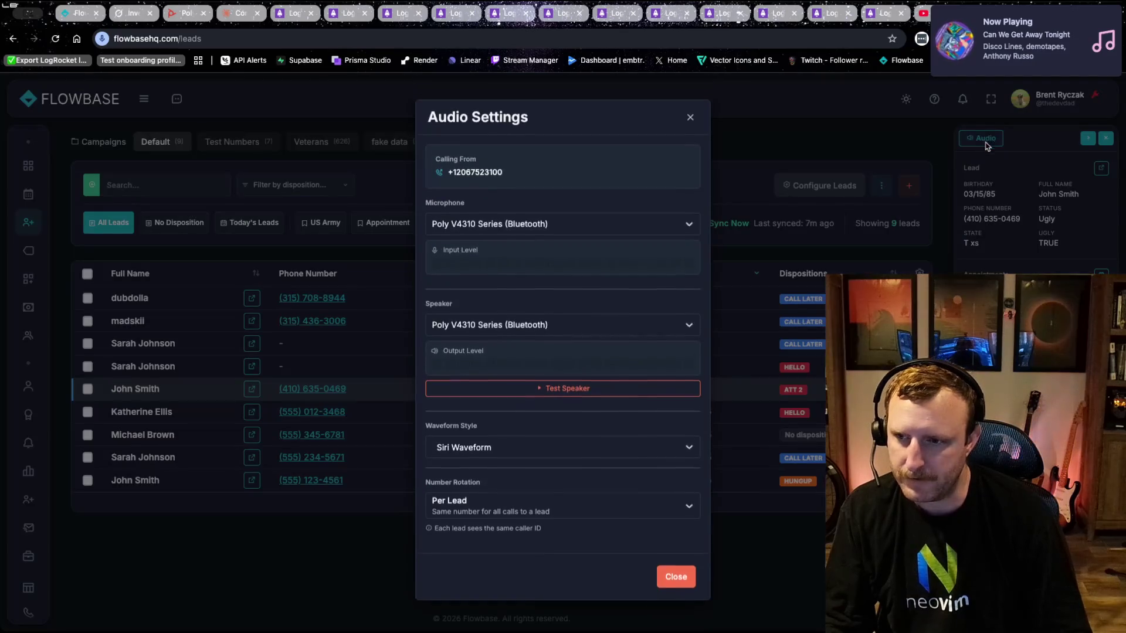
click(479, 328)
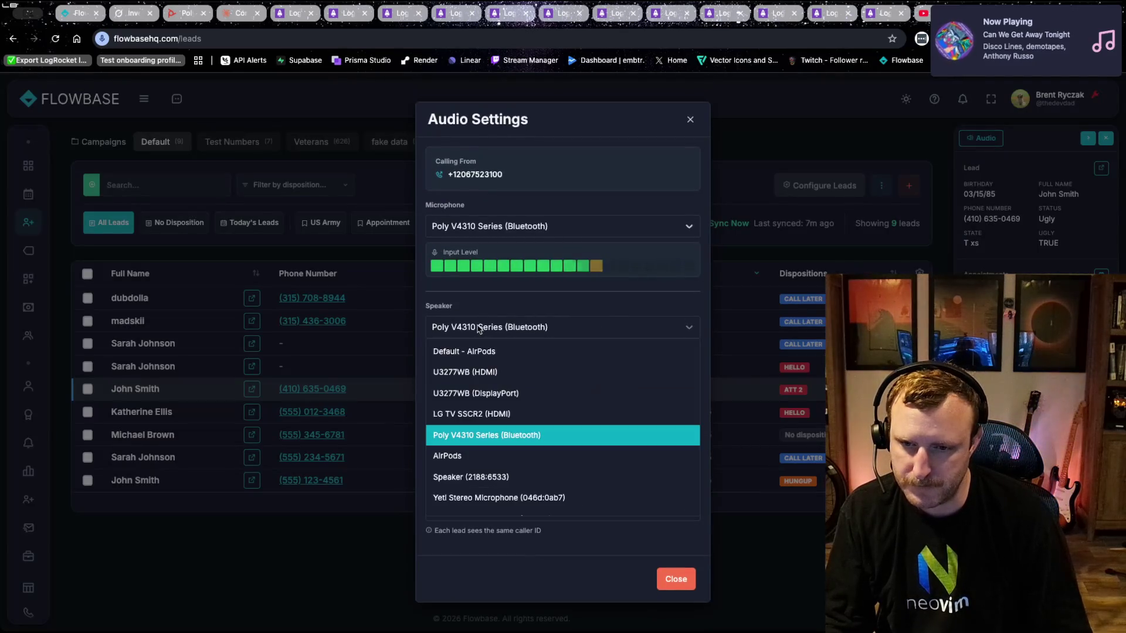
click(464, 434)
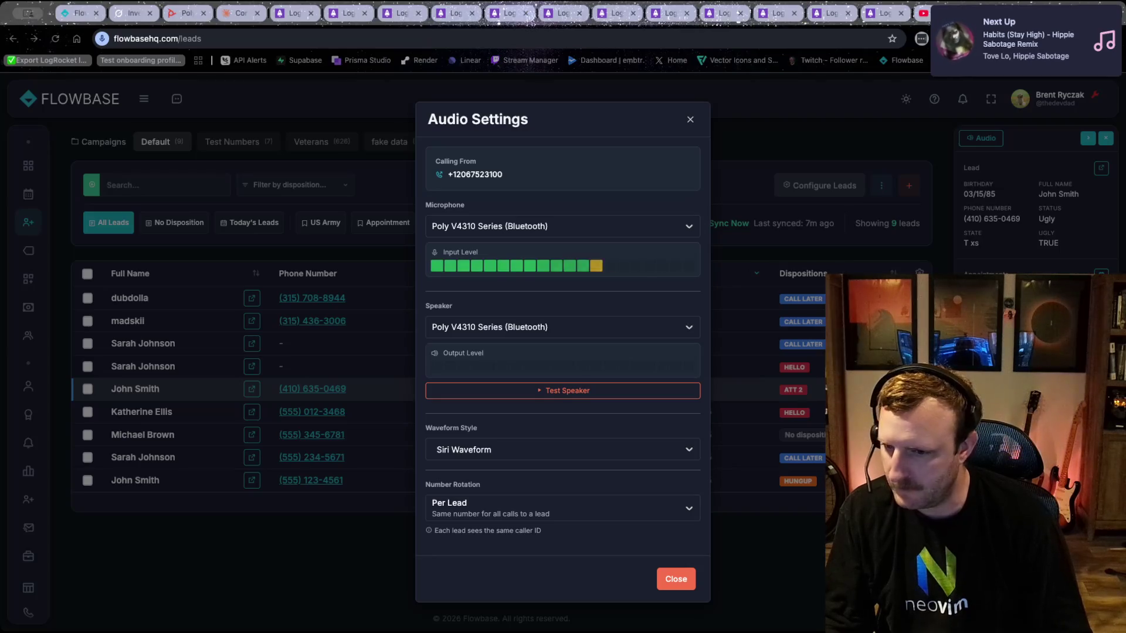
click(557, 394)
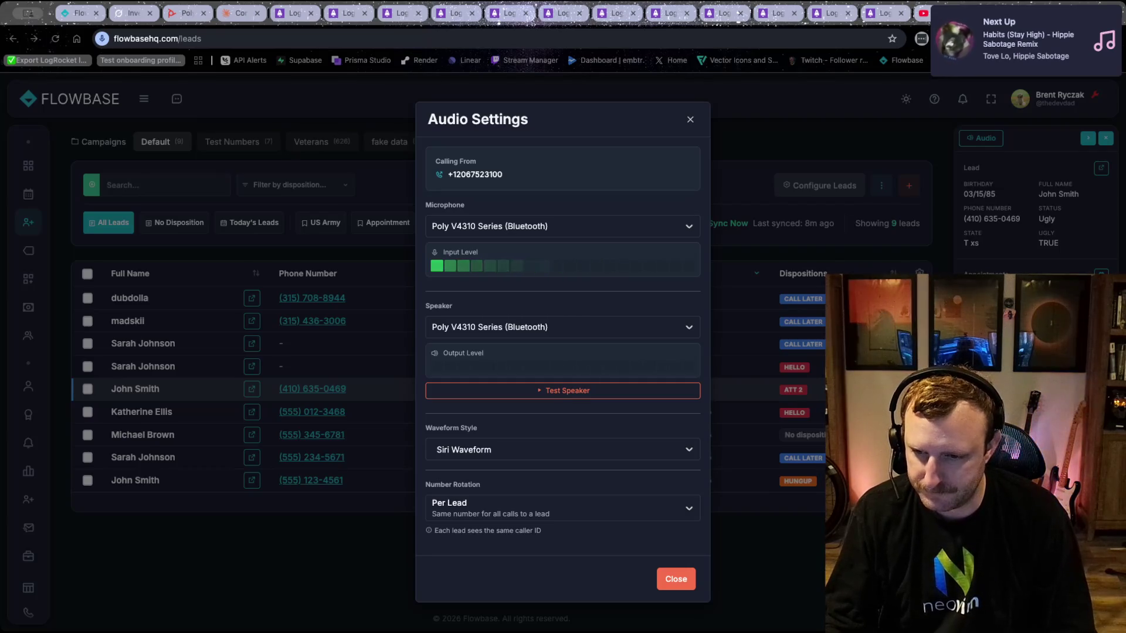
click(676, 579)
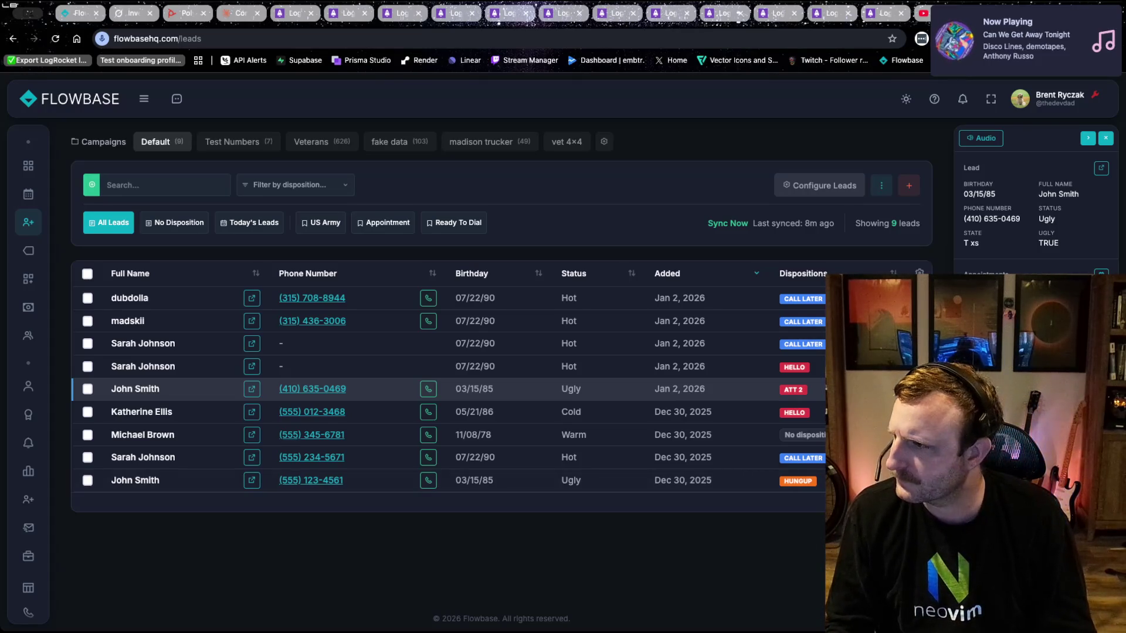
key(ctrl+t)
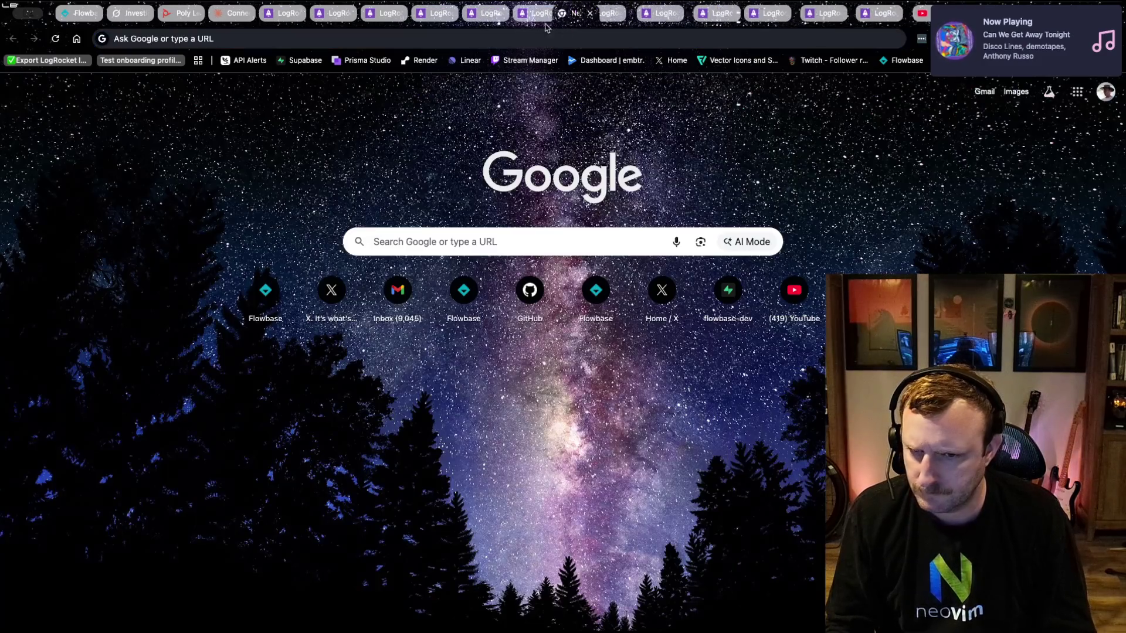
key(ctrl+w)
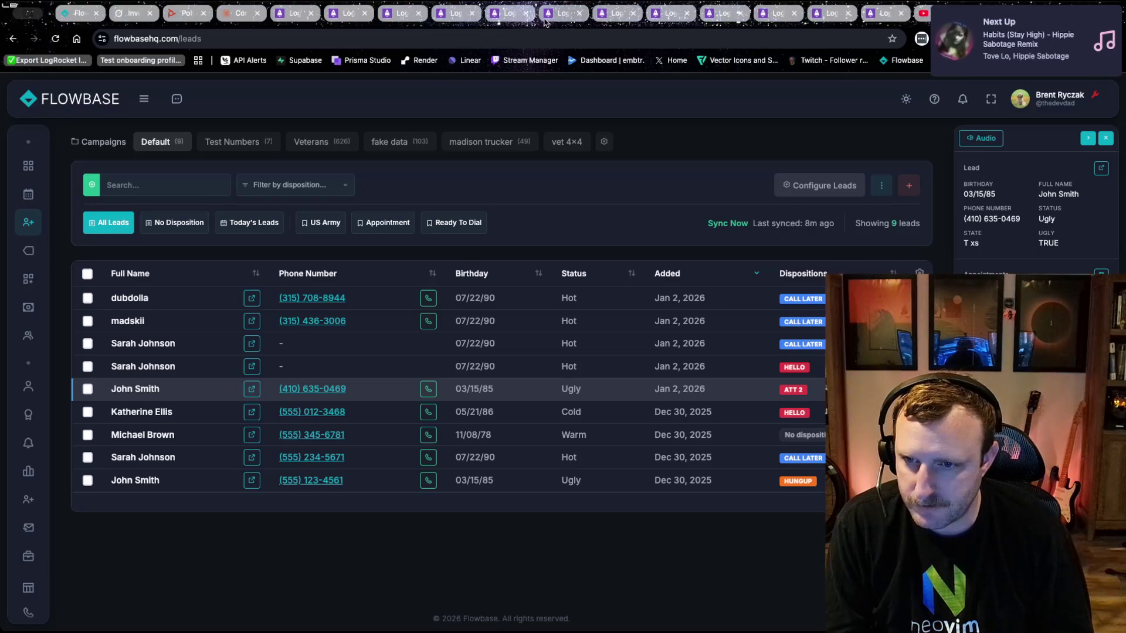
- Switch to the Grok chat tab about the Voyager headset's noise suppression
click(136, 14)
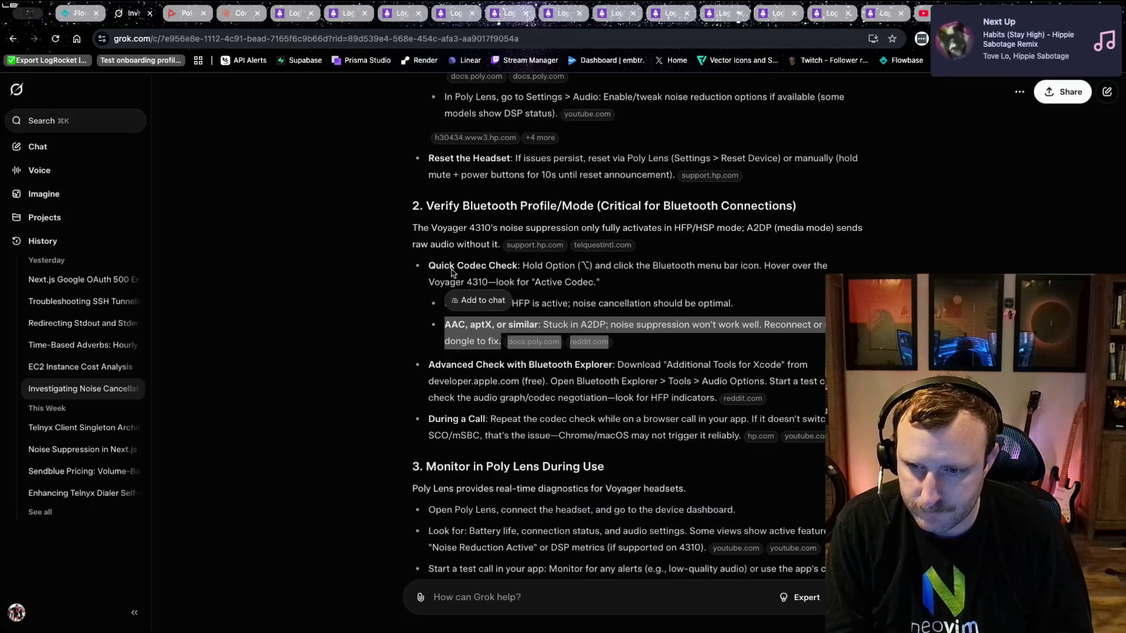
mouse_move(385, 195)
mouse_down()
mouse_move(651, 305)
mouse_move(501, 343)
mouse_move(672, 343)
mouse_up()
click(672, 343)
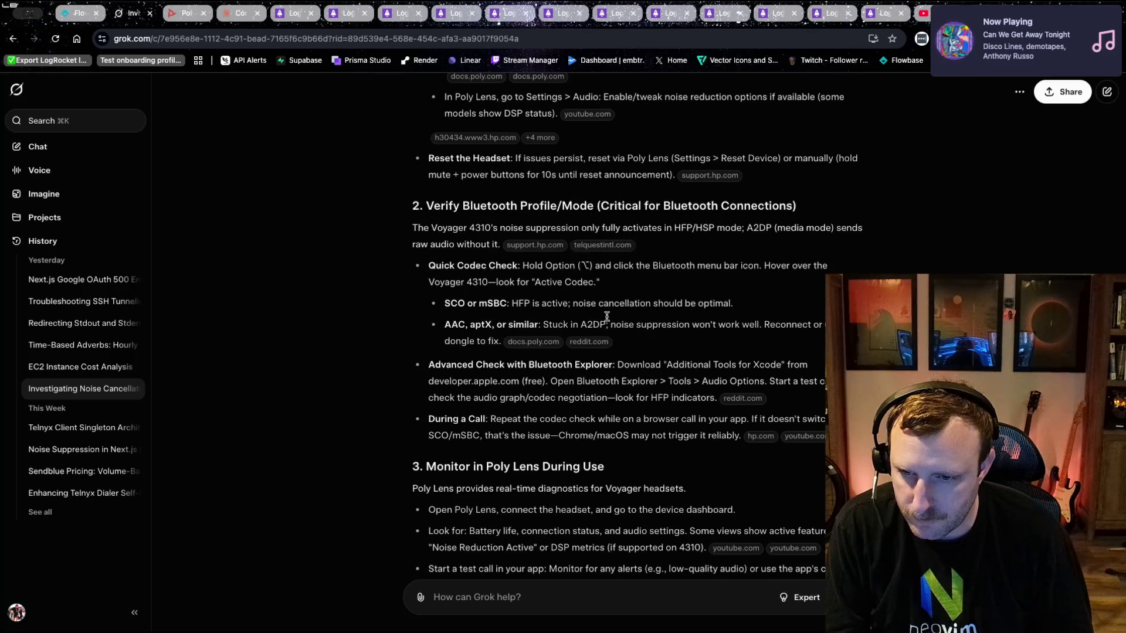
double_click(471, 266)
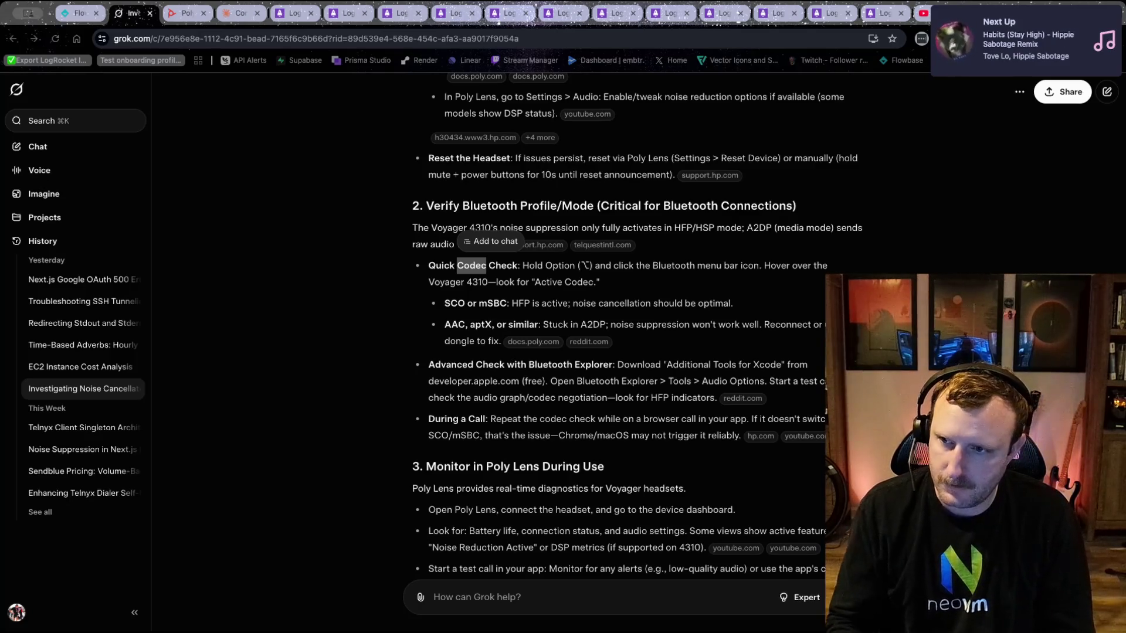
key(ctrl+t)
- Load keyboardtester.io, open its keyboard tester, then go back
text(keyboardtester.io)
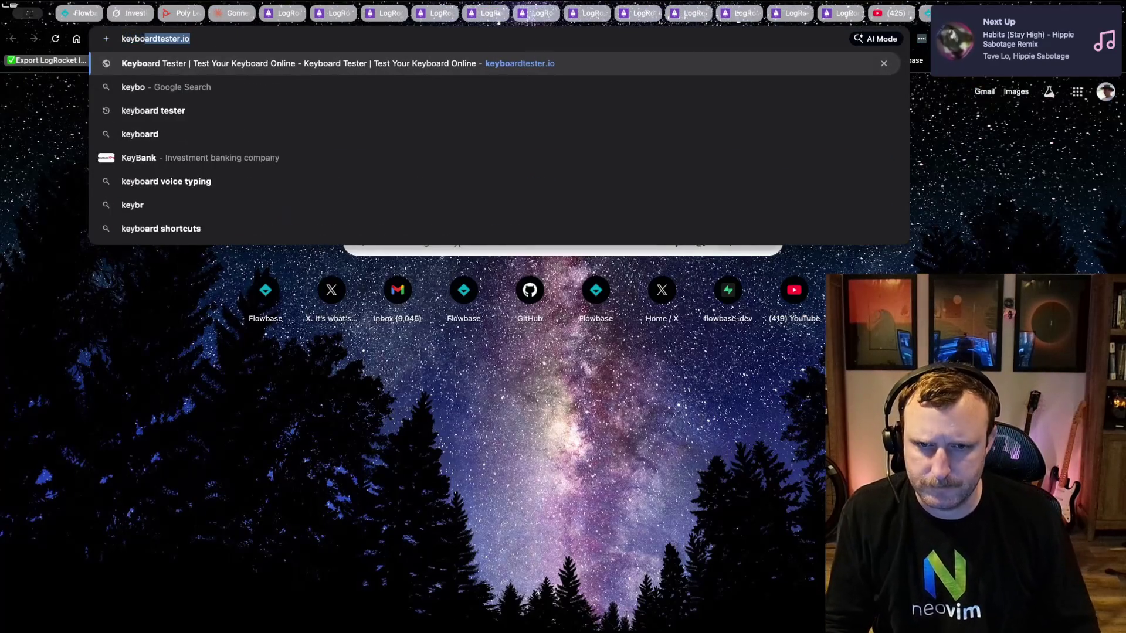
key(Return)
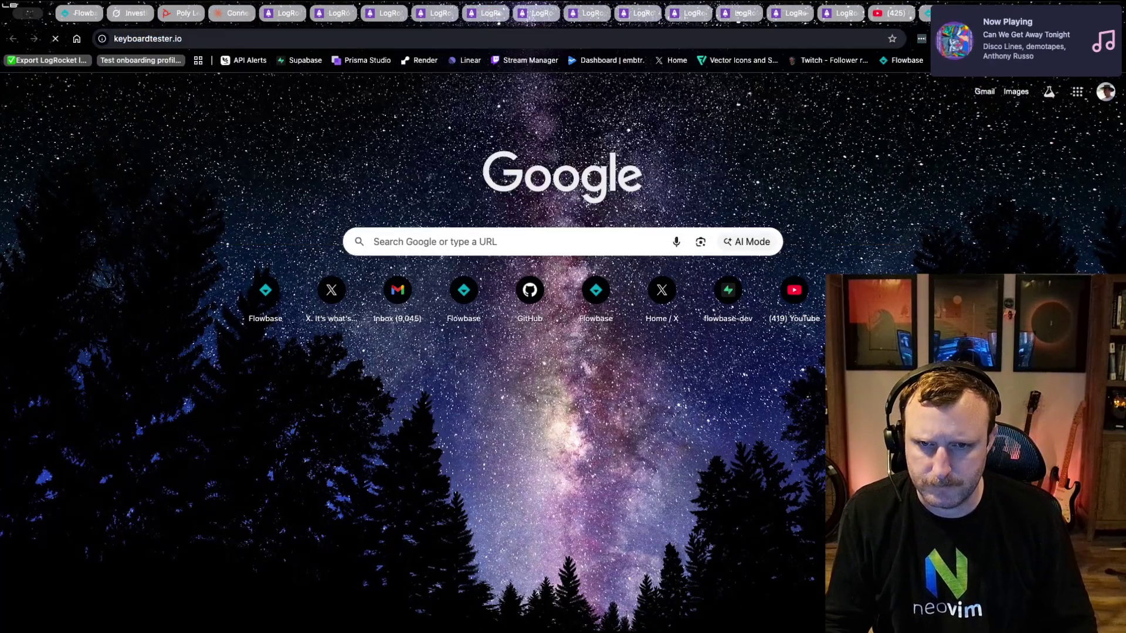
click(309, 330)
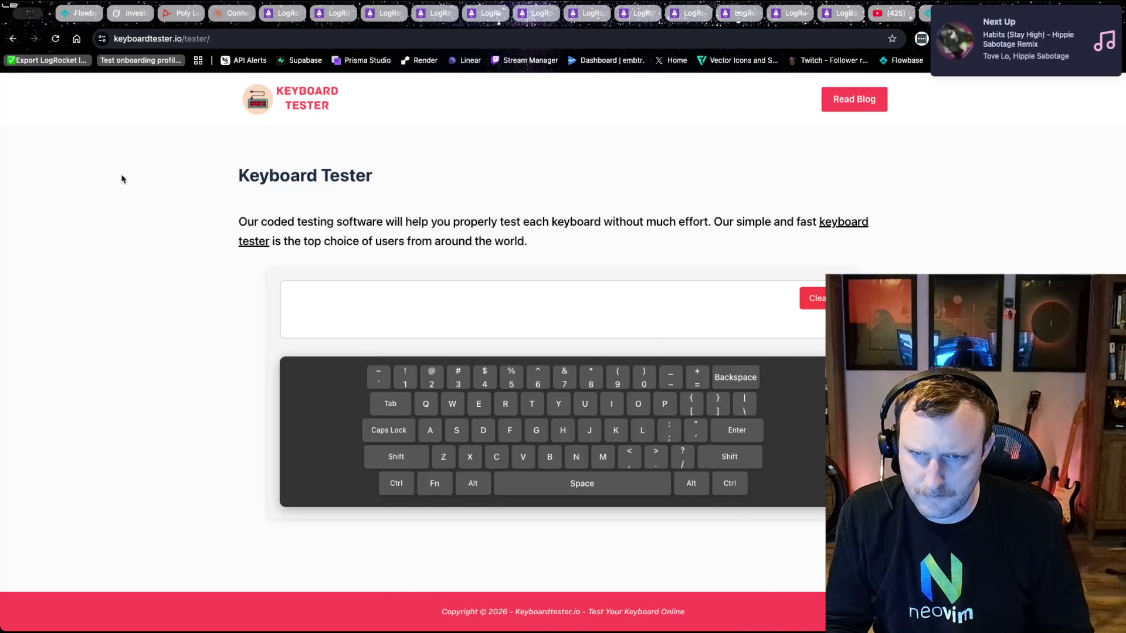
key(super+bracketleft)
key(super+bracketleft)
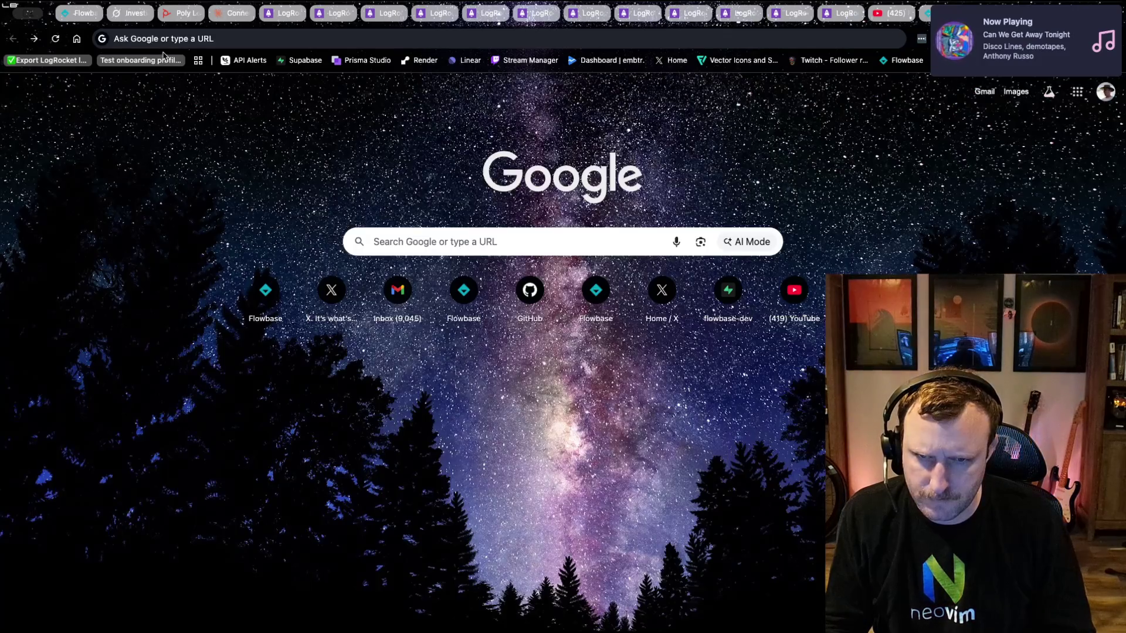
- Search 'mac keyboard test' and open the Keyboard Checker result
click(161, 39)
text(mac keyboard test)
key(Return)
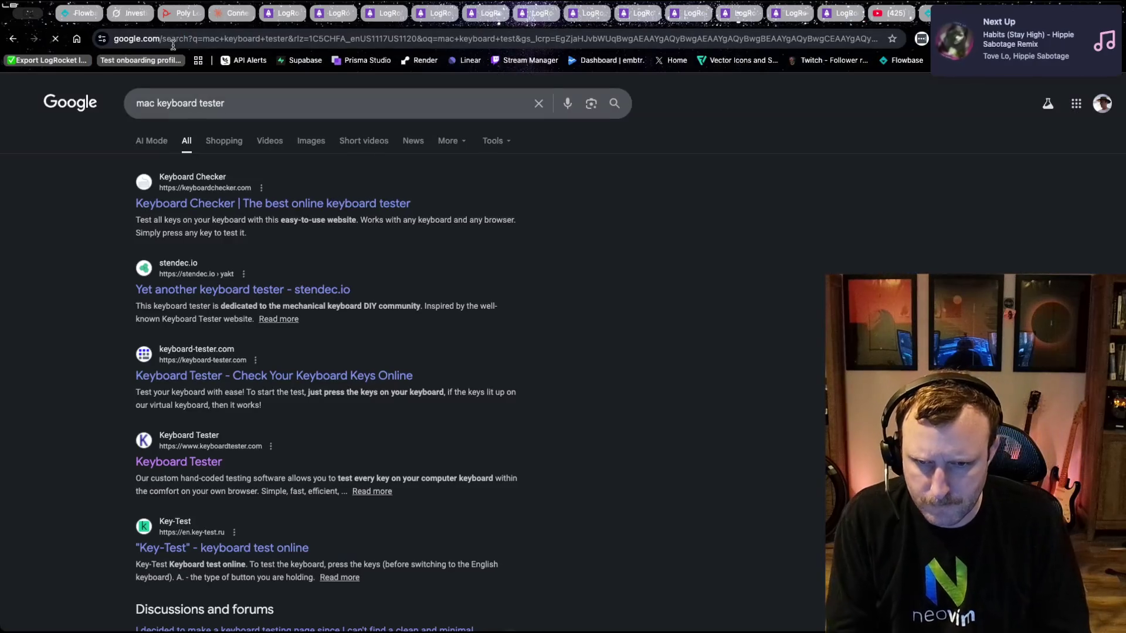
click(222, 202)
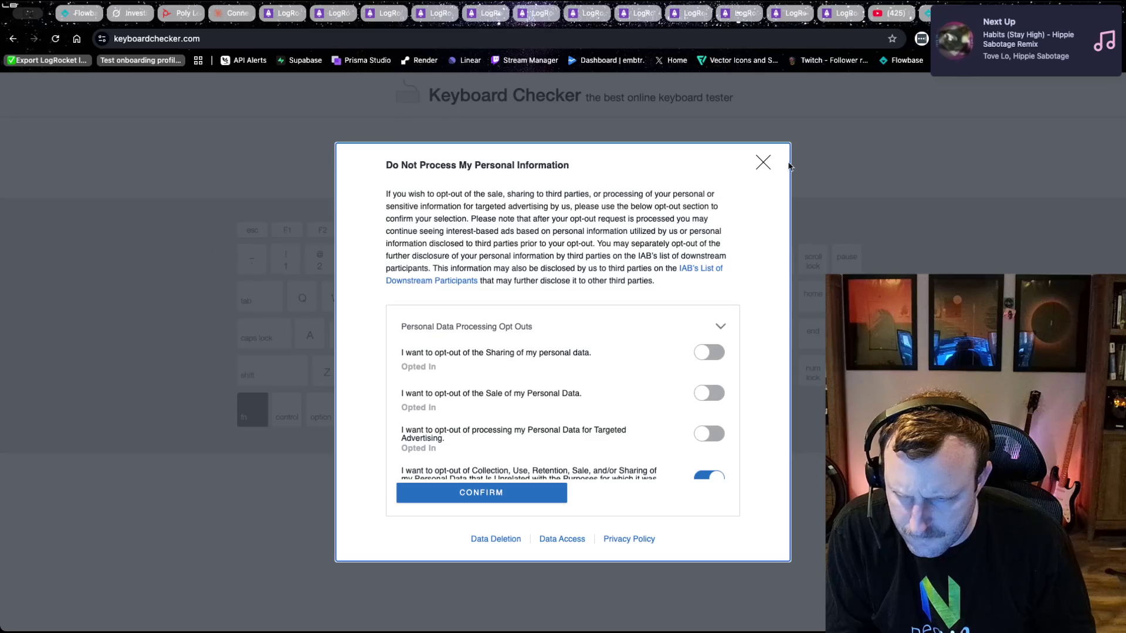
- Accept the privacy prompt, then test the command, F5, F6, shift, control and delete keys
click(766, 167)
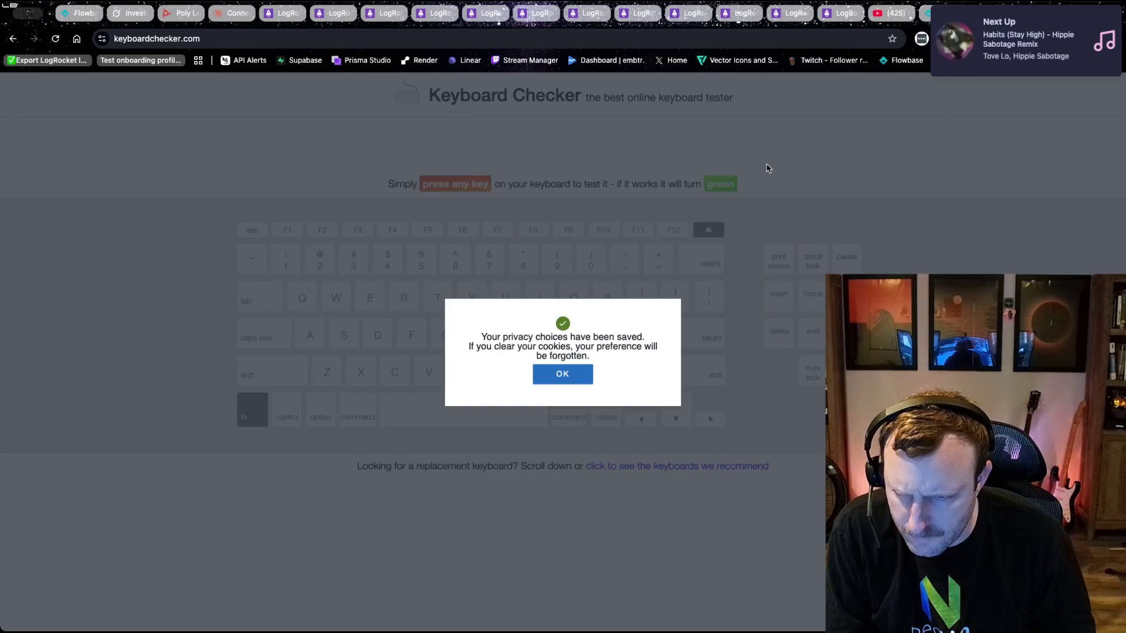
click(566, 374)
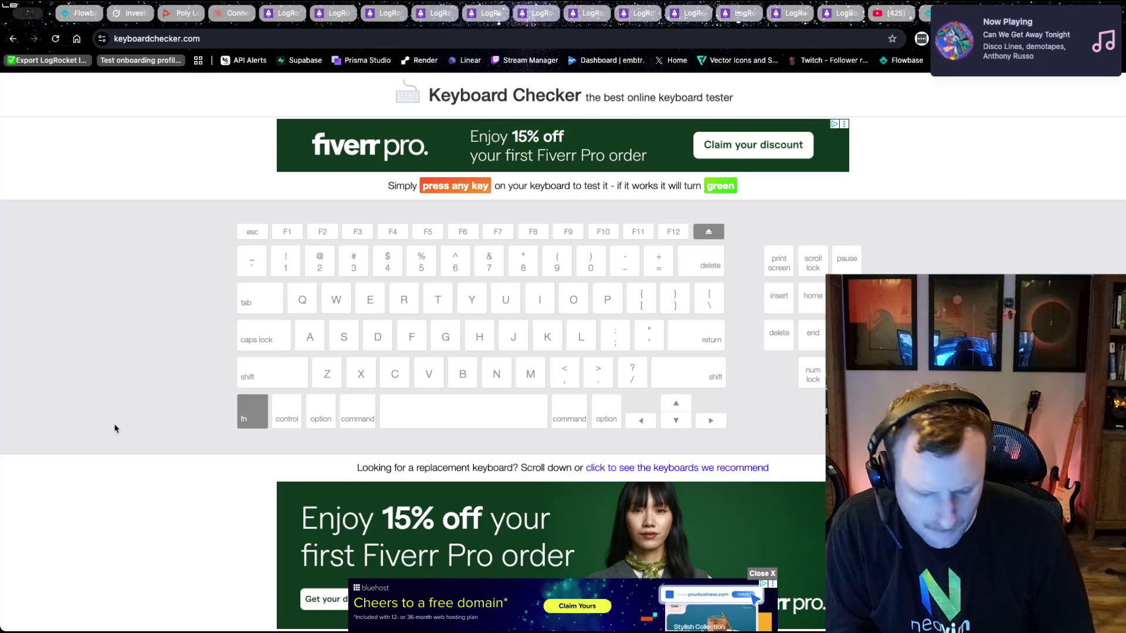
key(super)
key(F5)
key(F6)
key(shift)
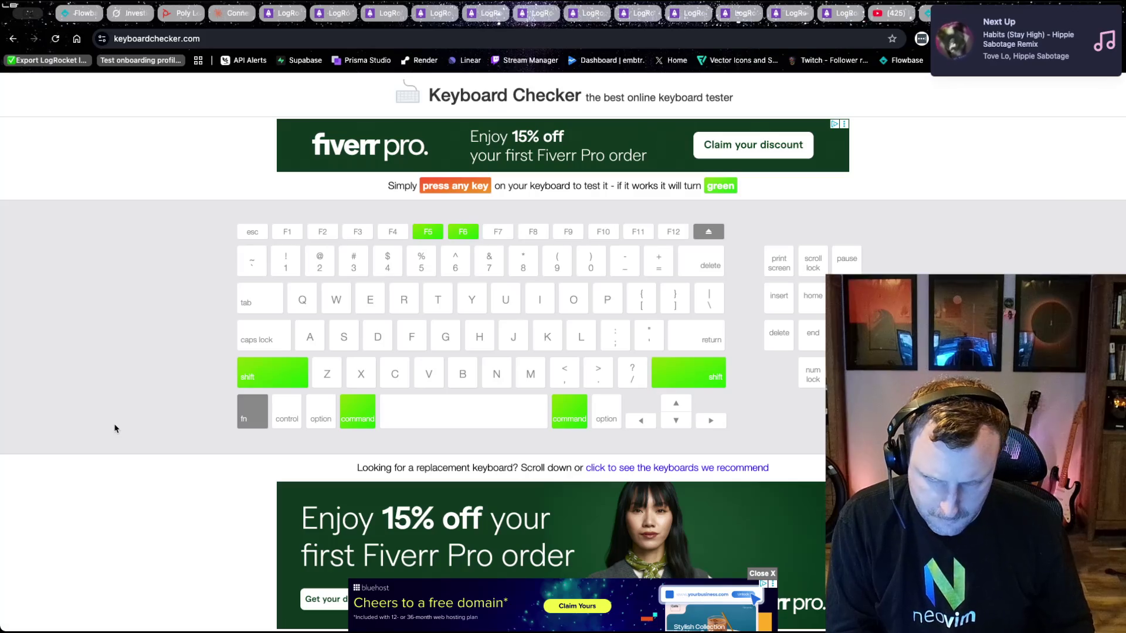
key(ctrl)
key(BackSpace)
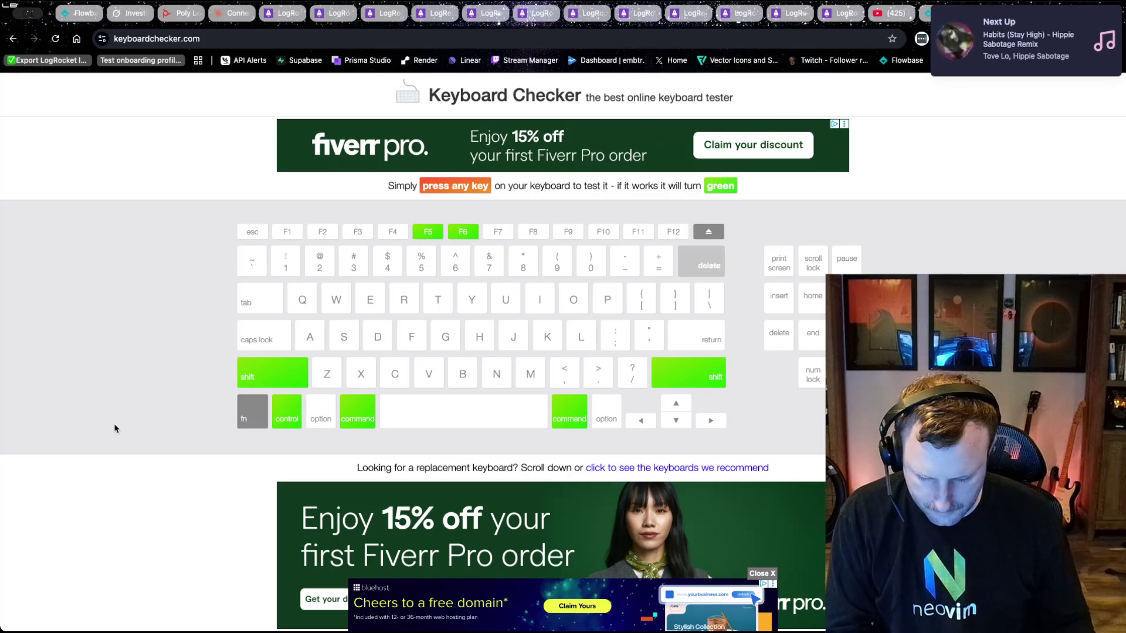
- Test F2–F4, return and the space bar, then clear the partly typed 'kinesis' address
key(F2)
key(F3)
key(F4)
key(Return)
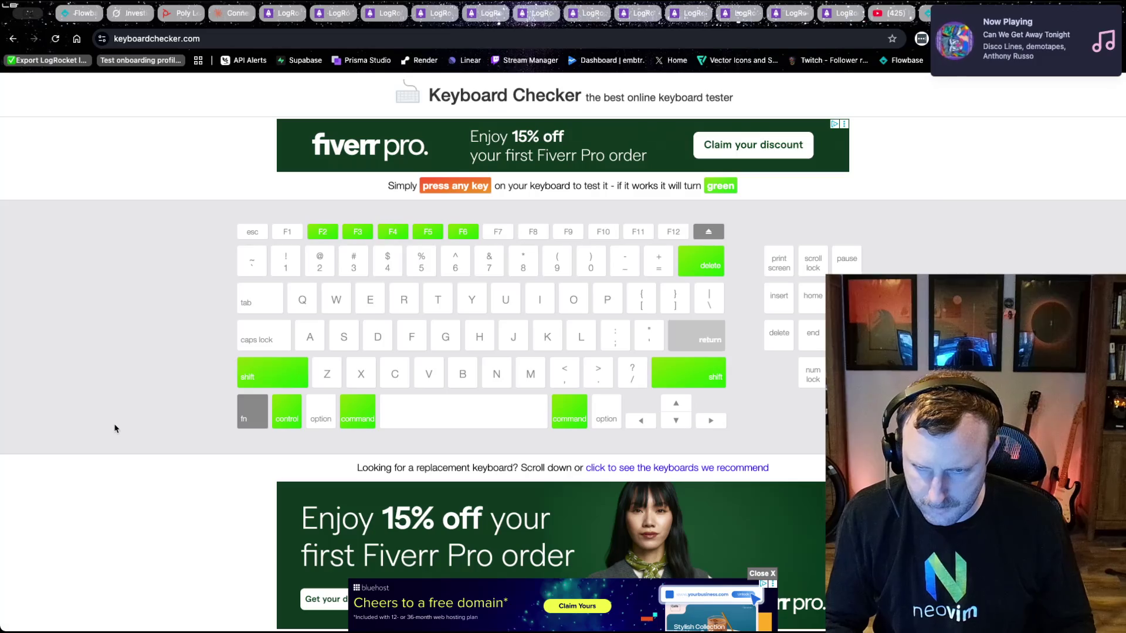
key(space)
key(space)
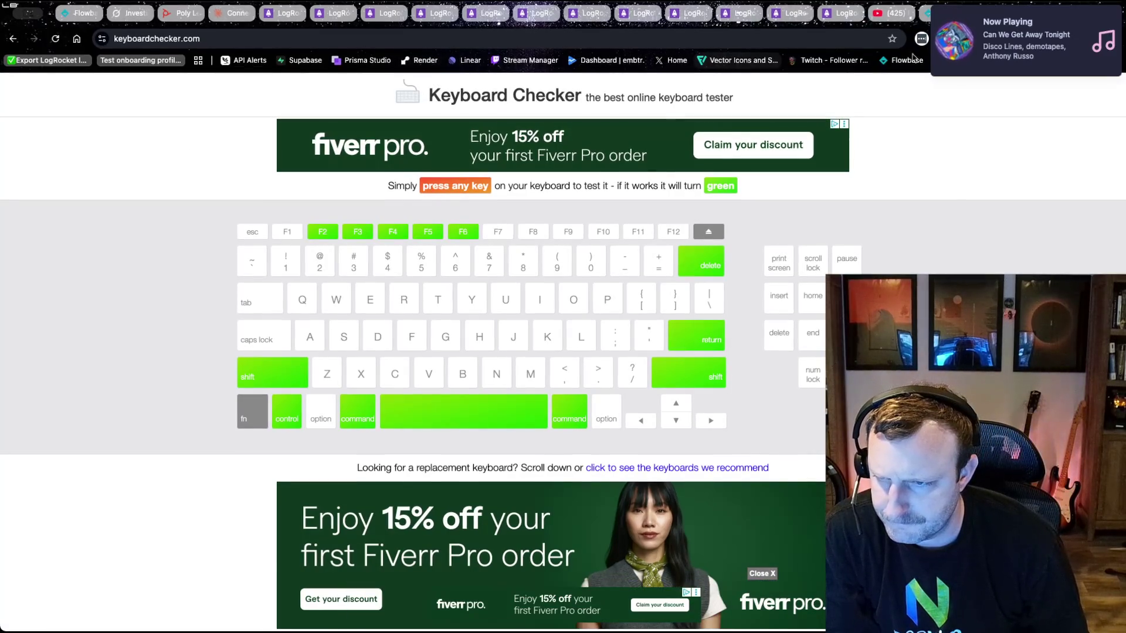
click(692, 40)
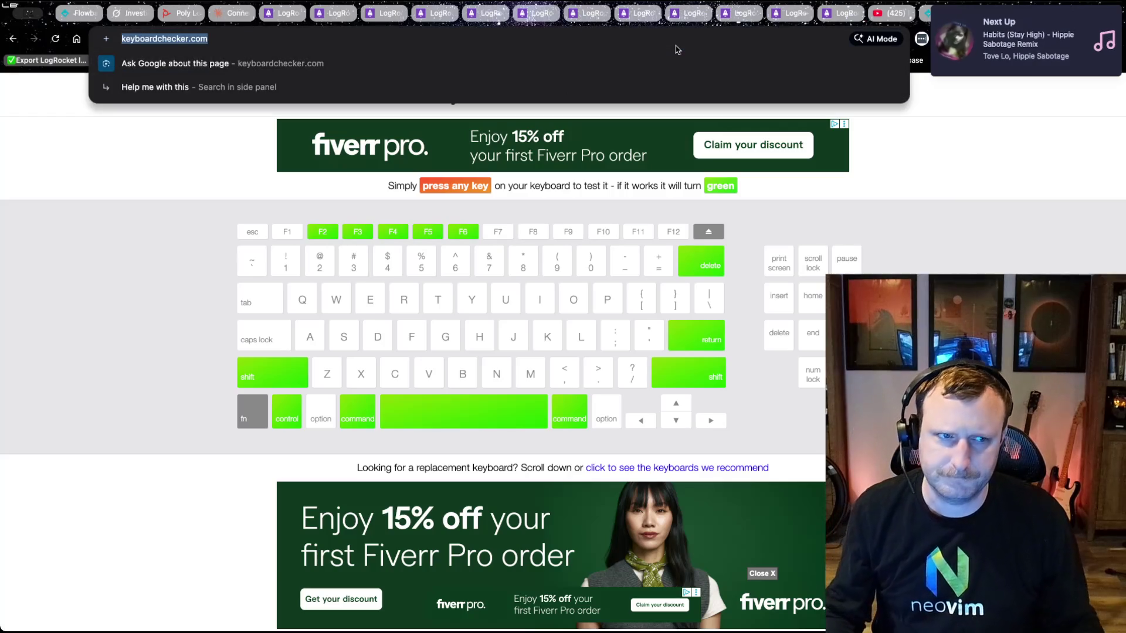
text(kinesis)
key(super+BackSpace)
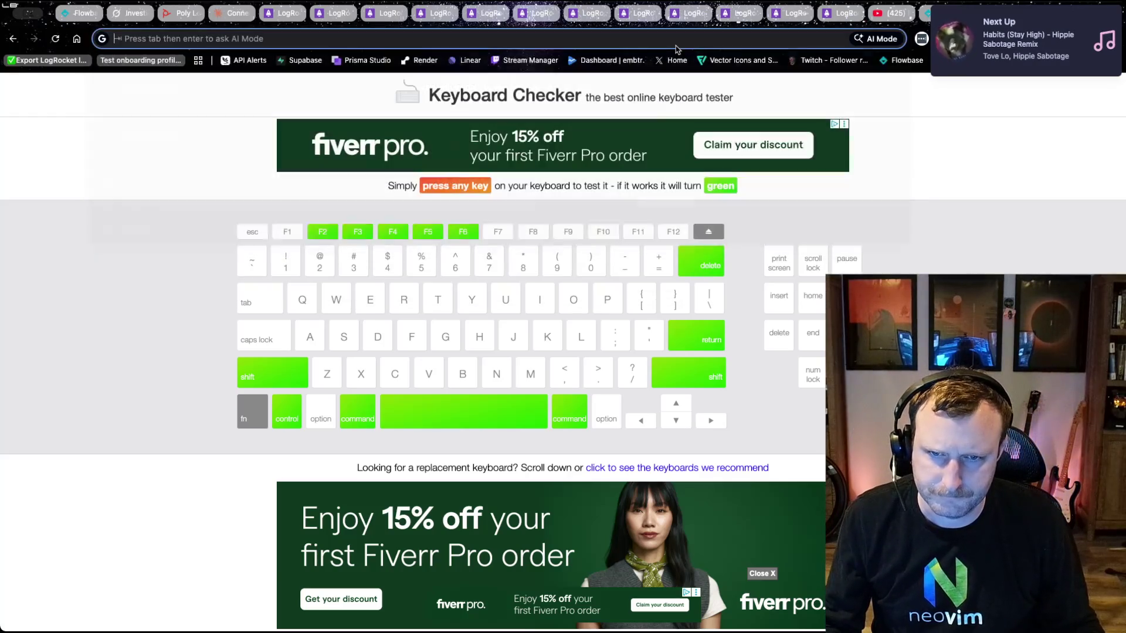
- Search Google for 'kinesis clique' and open the Kinesis Clique site
text(kinesis c)
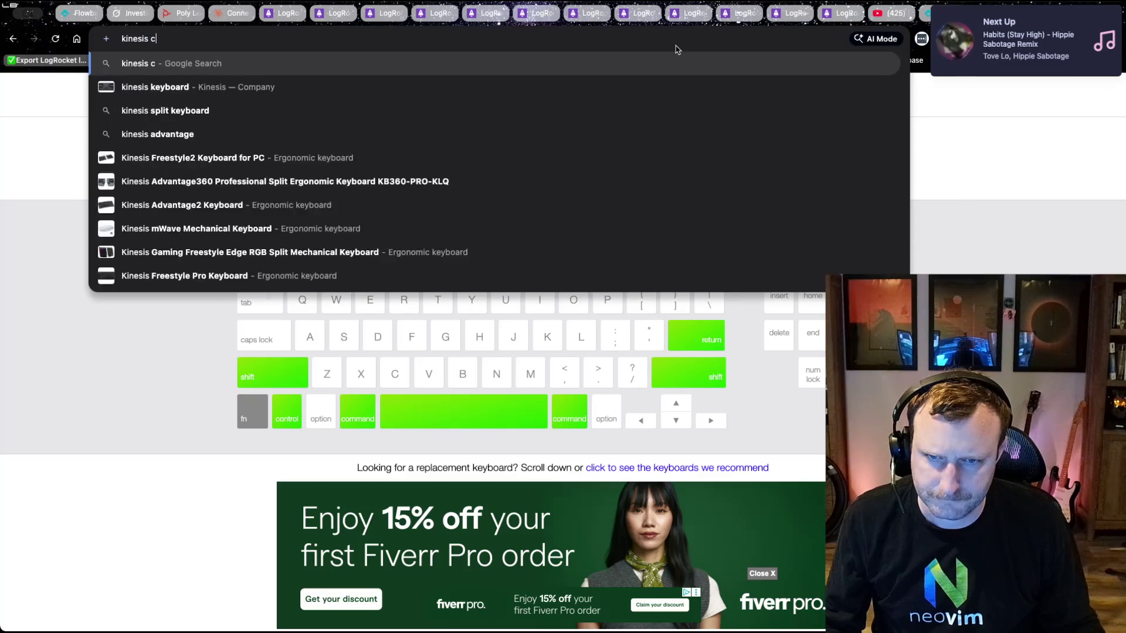
text(lique)
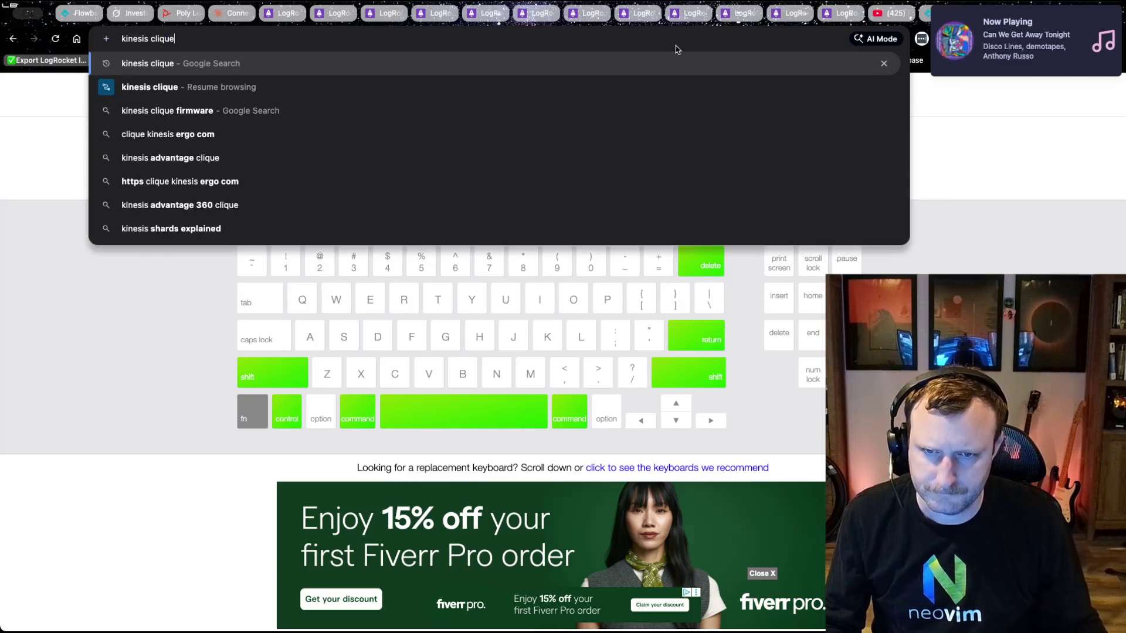
key(Return)
click(176, 205)
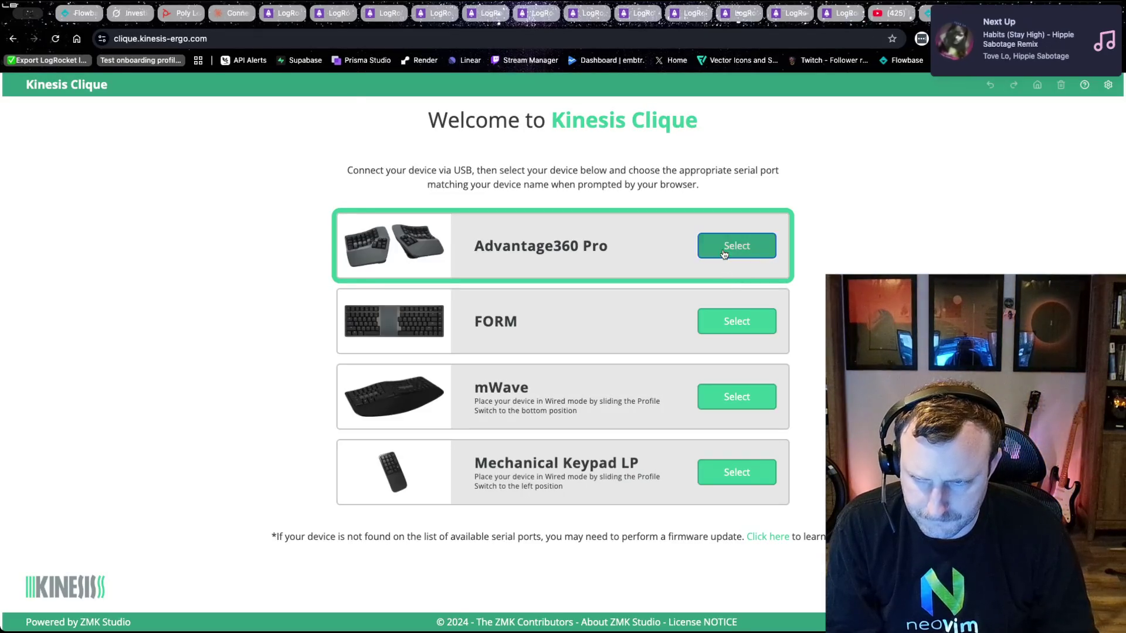
- Select the Advantage360 Pro, connect via the Adv360 Pro serial port, and unlock it with Mod+Esc
click(725, 254)
click(181, 160)
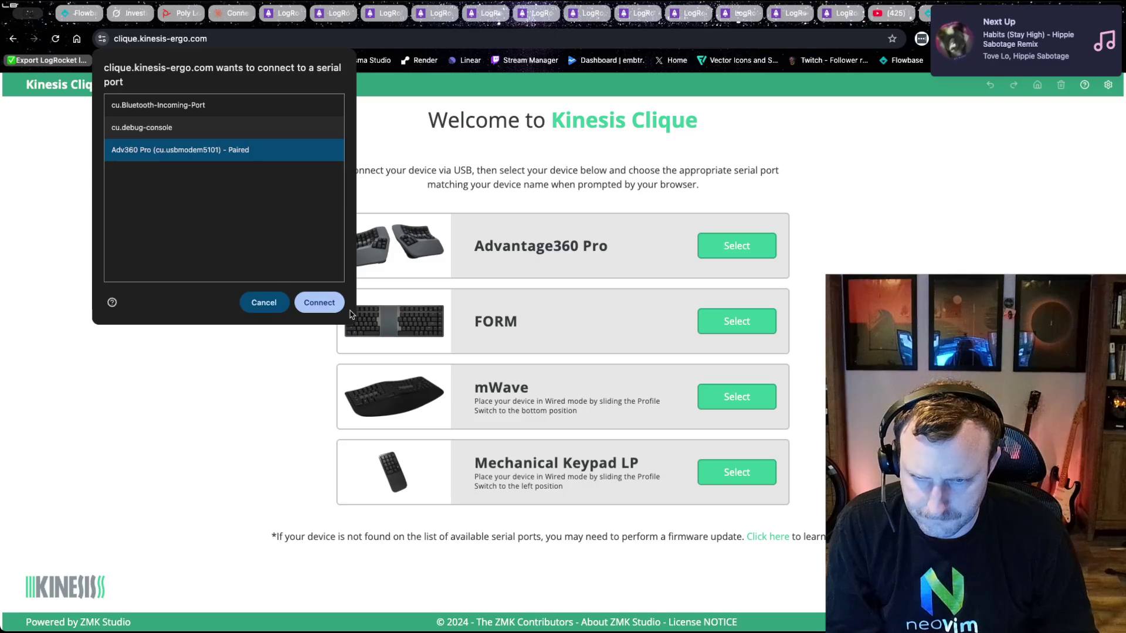
click(339, 311)
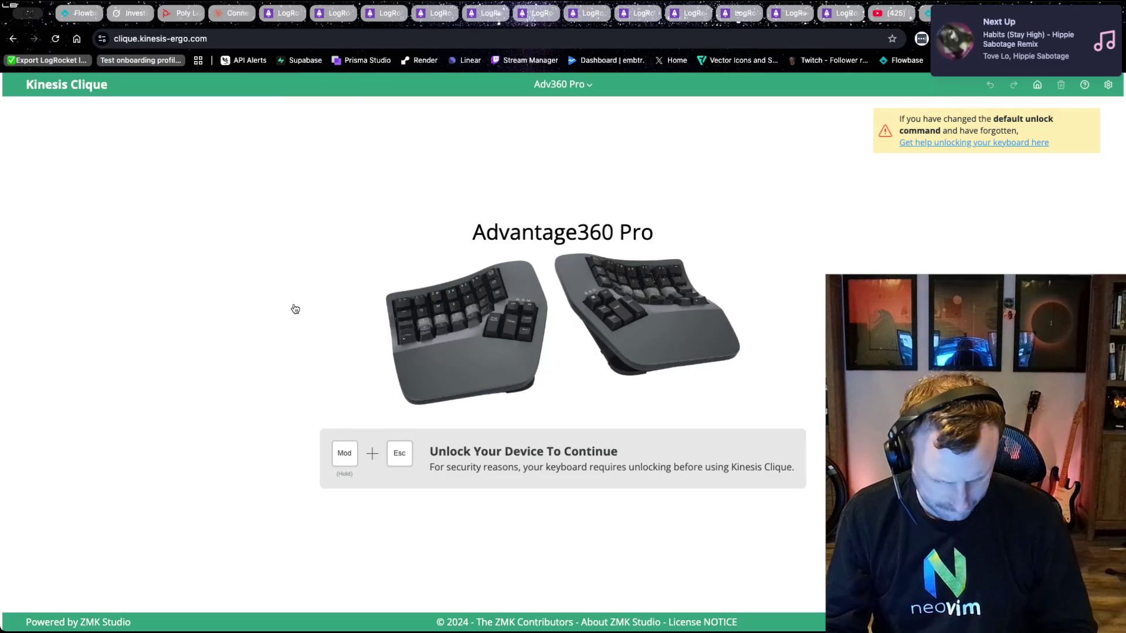
key(Escape)
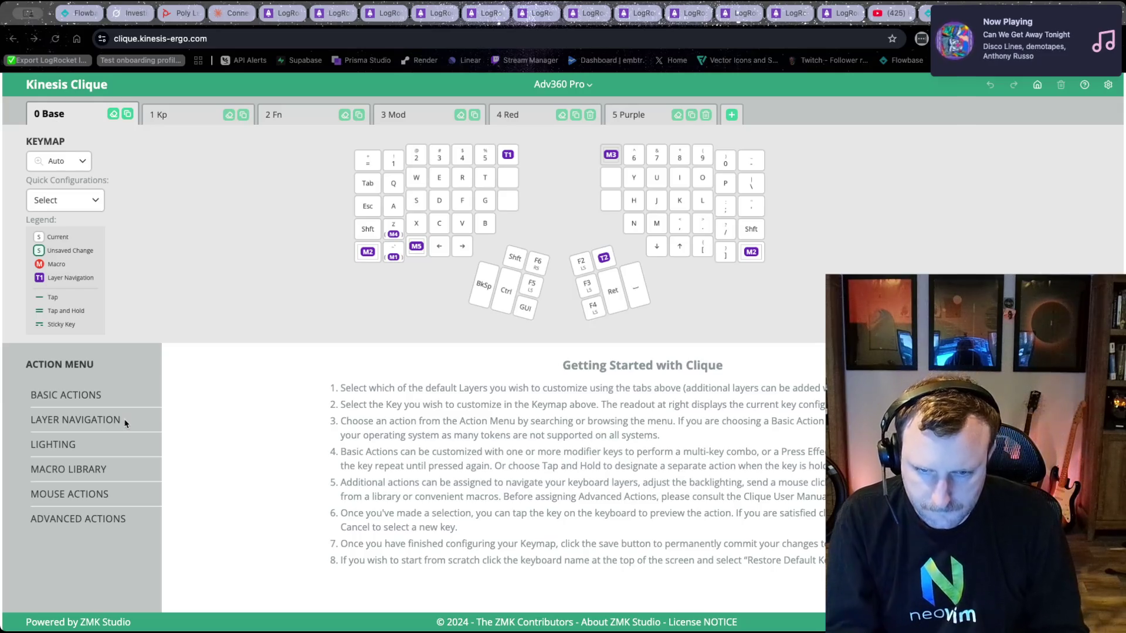
- Browse the Basic and Layer action categories, then show the Keyboard Modifiers actions
click(70, 397)
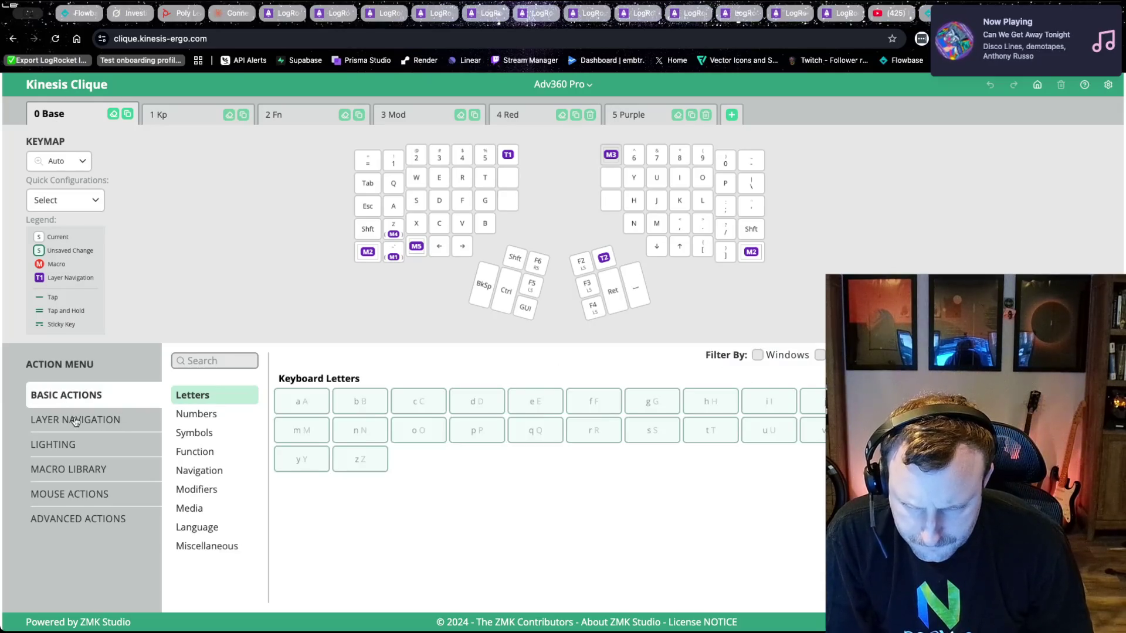
click(77, 427)
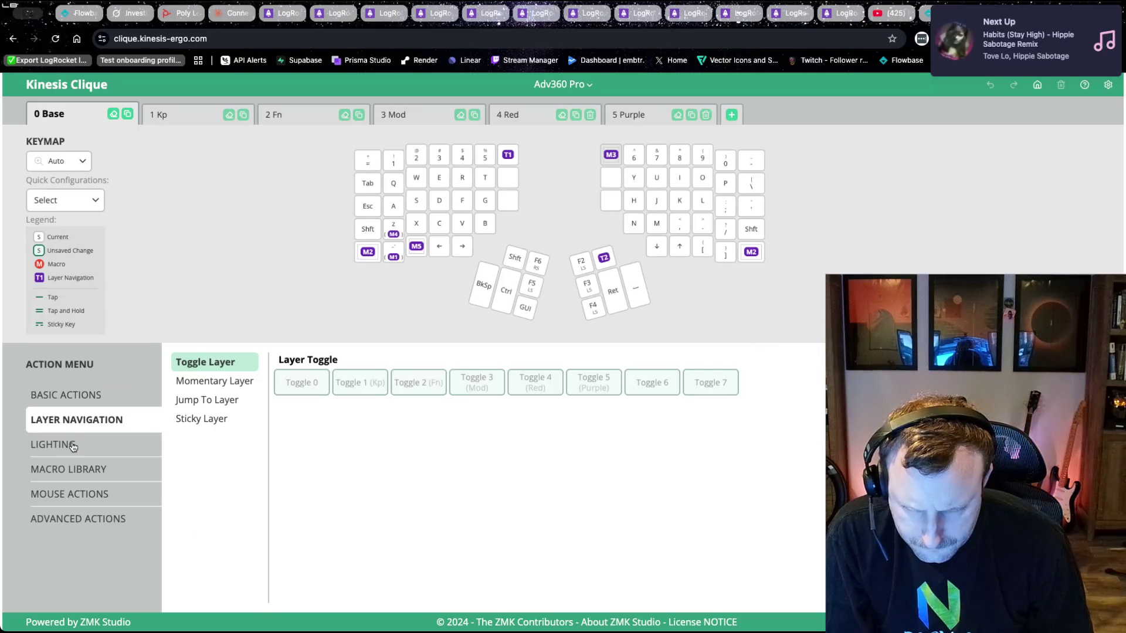
click(68, 395)
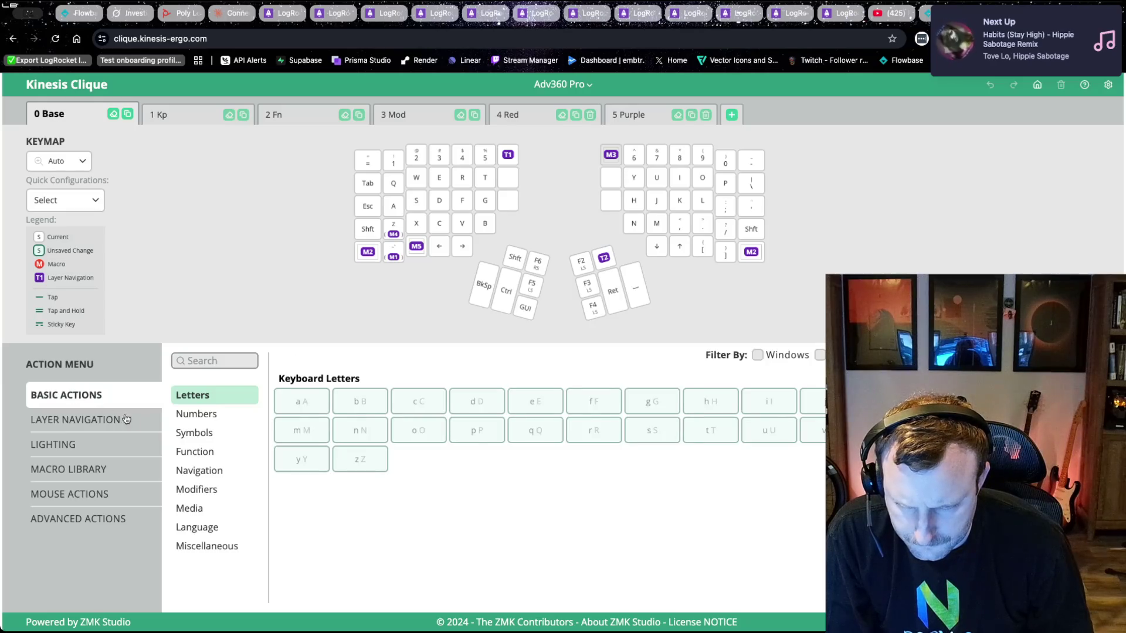
click(185, 492)
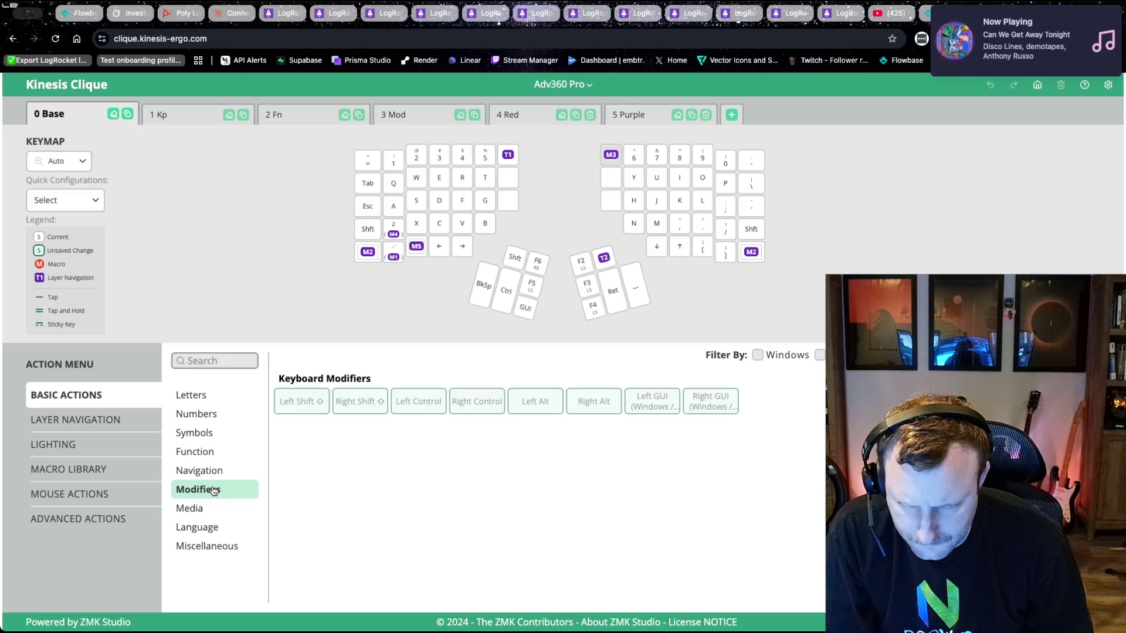
- Look through the Layer and Lighting categories, then return to Basic Actions > Modifiers
click(85, 421)
click(88, 445)
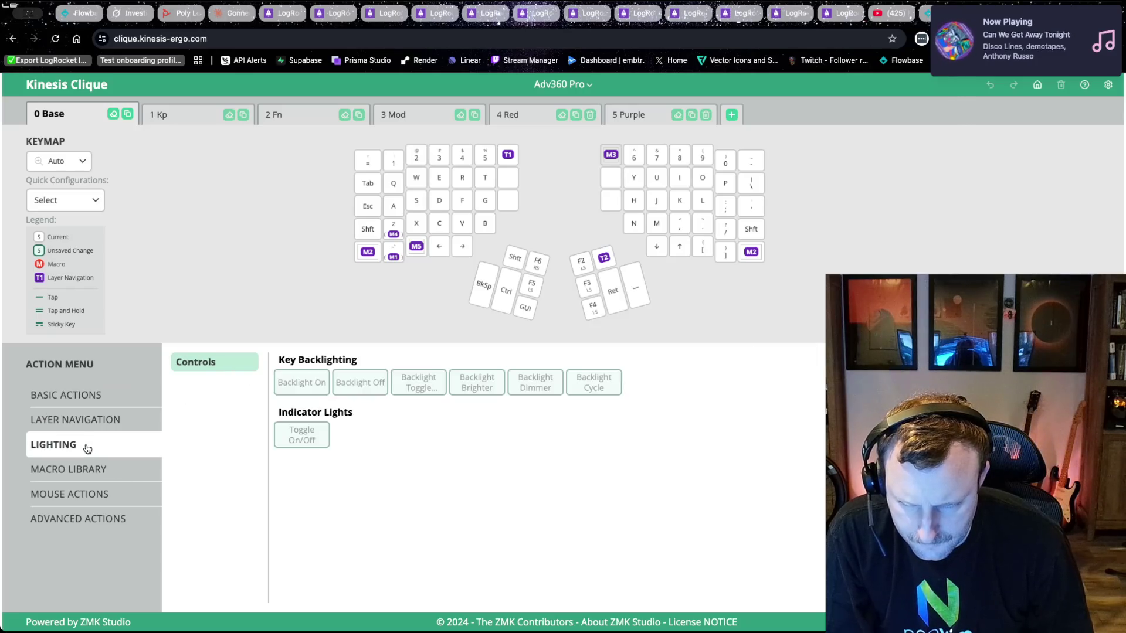
click(81, 473)
click(88, 423)
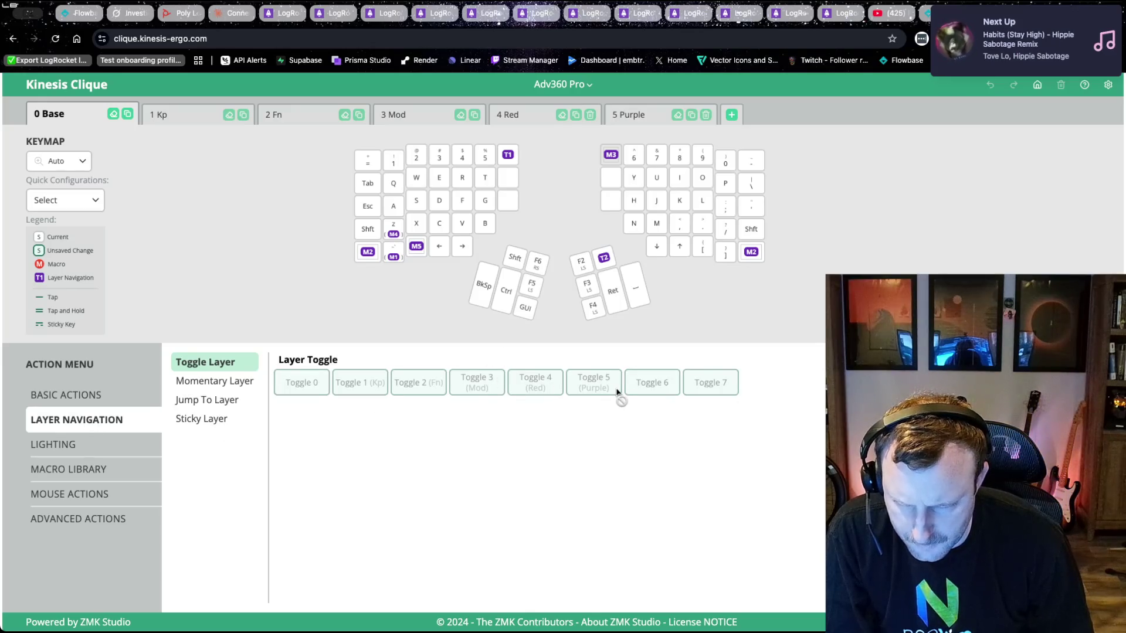
click(73, 449)
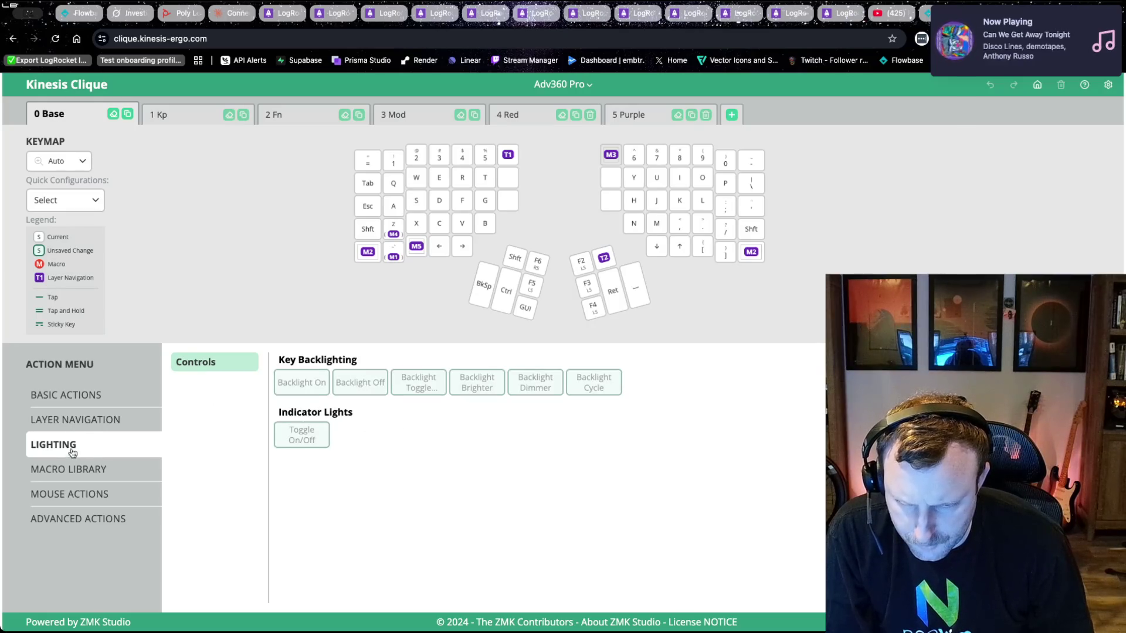
click(76, 424)
click(73, 403)
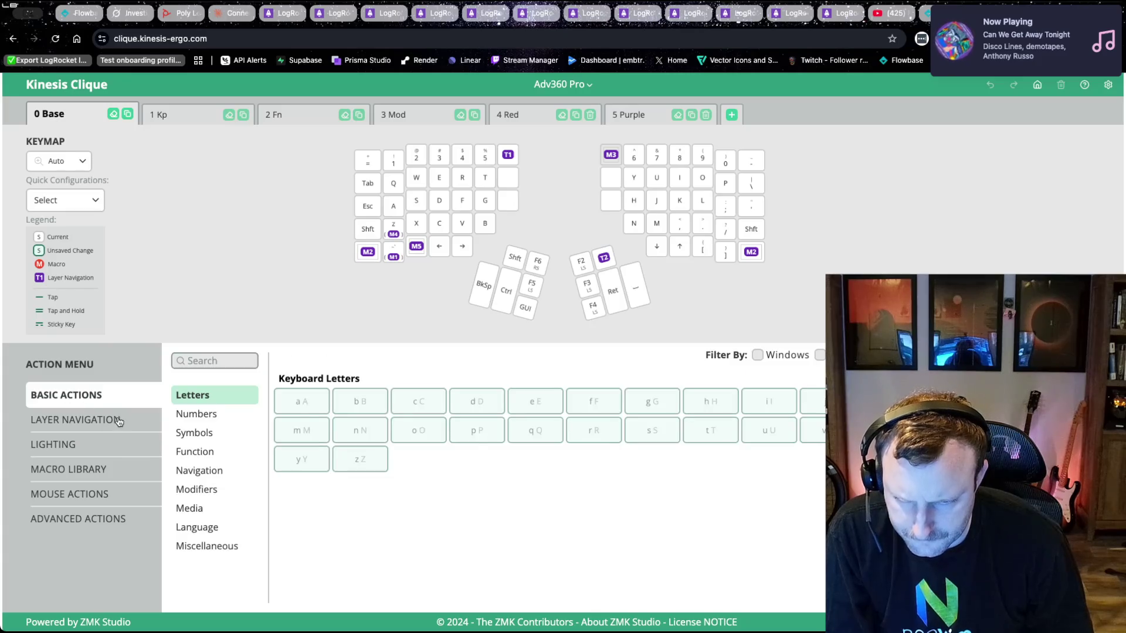
click(193, 496)
mouse_move(432, 410)
mouse_down()
mouse_move(598, 397)
mouse_move(576, 401)
mouse_move(595, 318)
mouse_move(590, 329)
mouse_up()
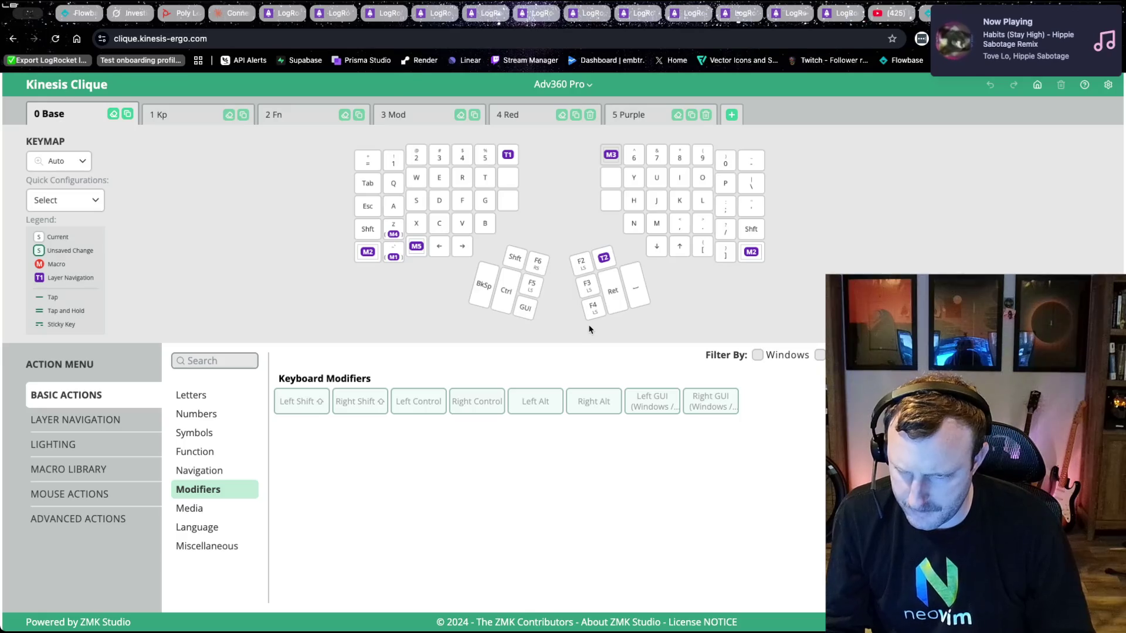
- Assign Left Alt to the right-hand F2 thumb key on the Base layer and save with Ctrl+S
click(581, 260)
click(532, 403)
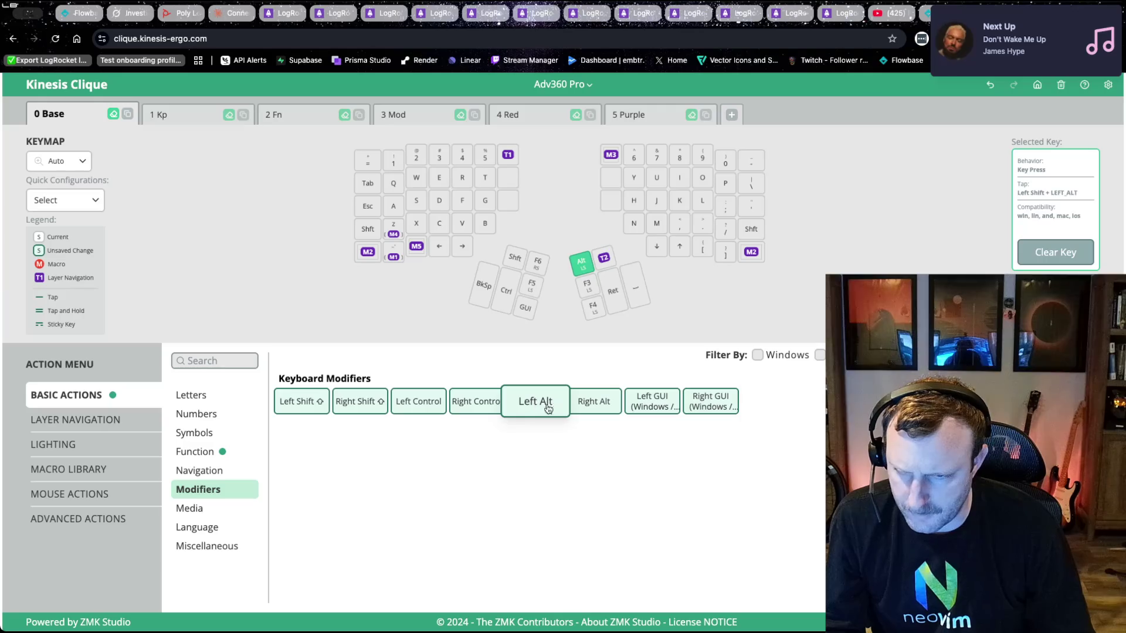
key(Escape)
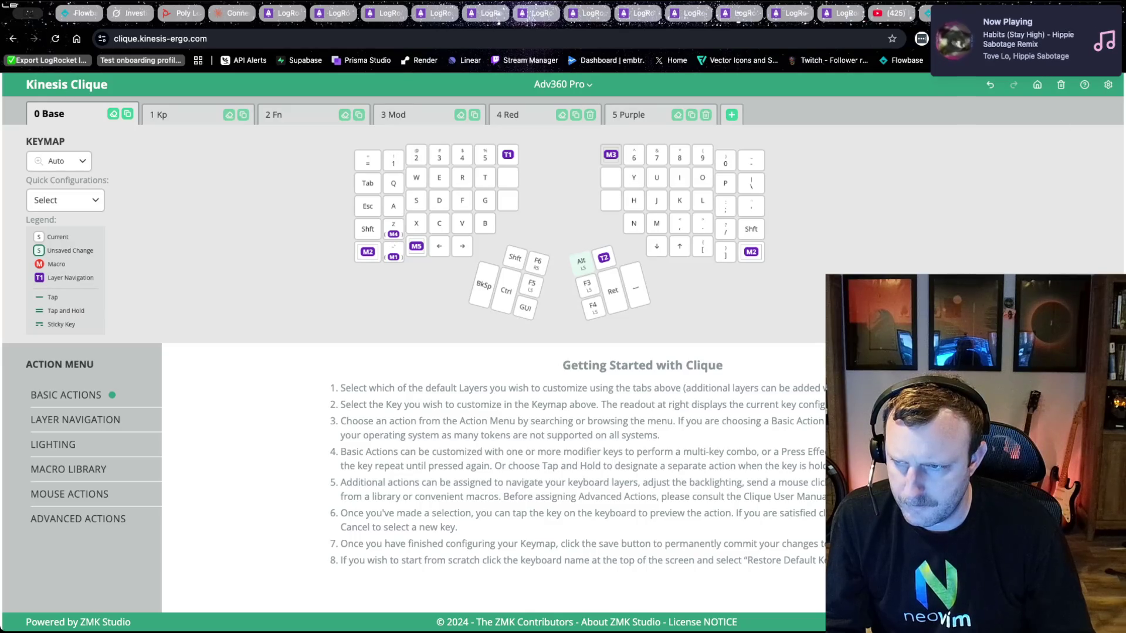
key(ctrl+s)
- In a new tab, search for a mac keyboard tester and open keyboardchecker.com
key(ctrl+t)
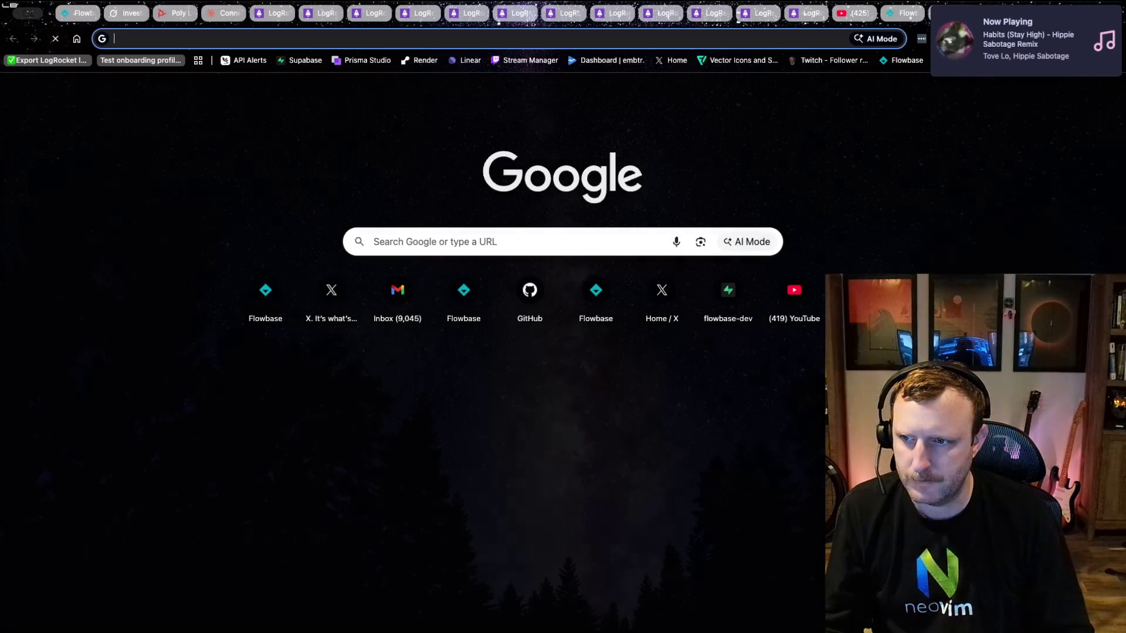
text(mac k)
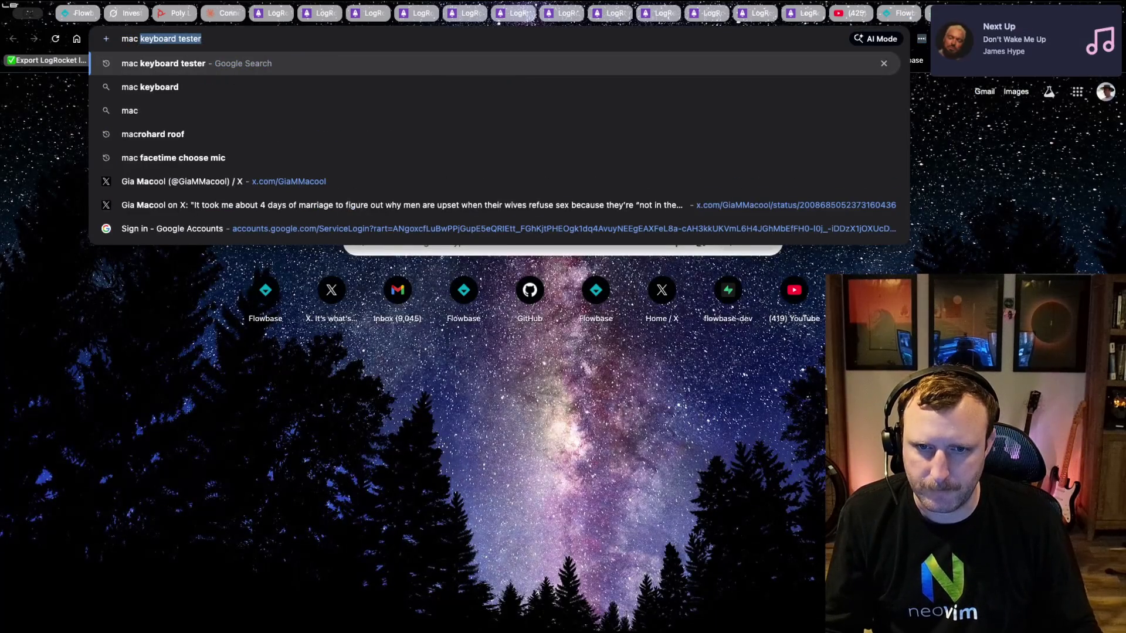
key(Return)
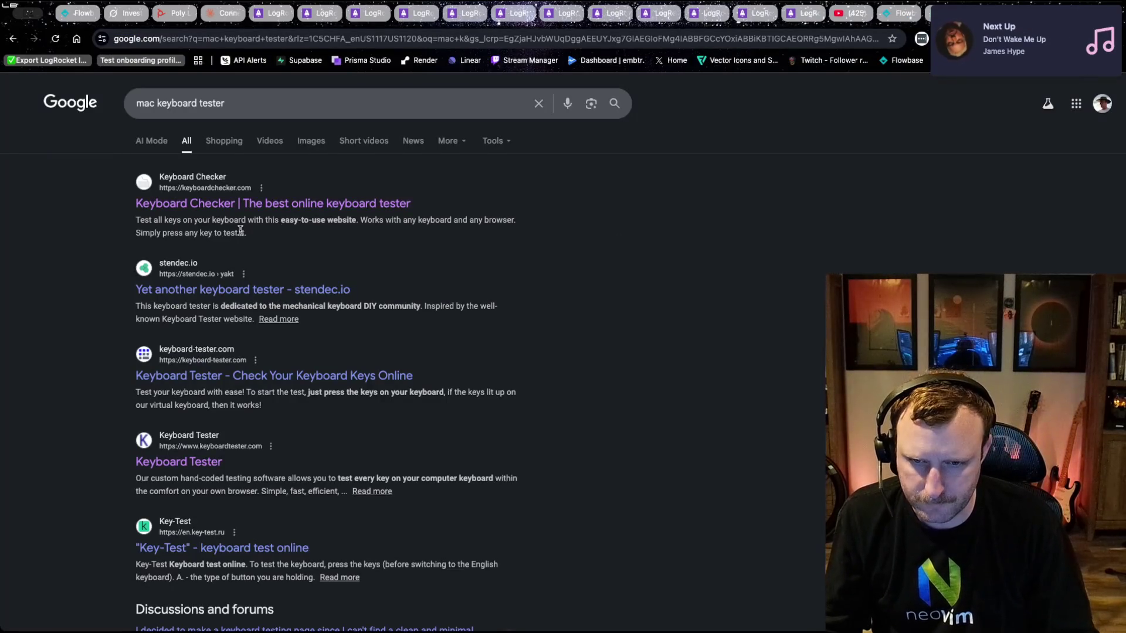
click(194, 204)
- Press and hold the remapped thumb key, seeing Shift and Alt register, then return to Clique
key(shift)
key(shift+alt)
key(shift)
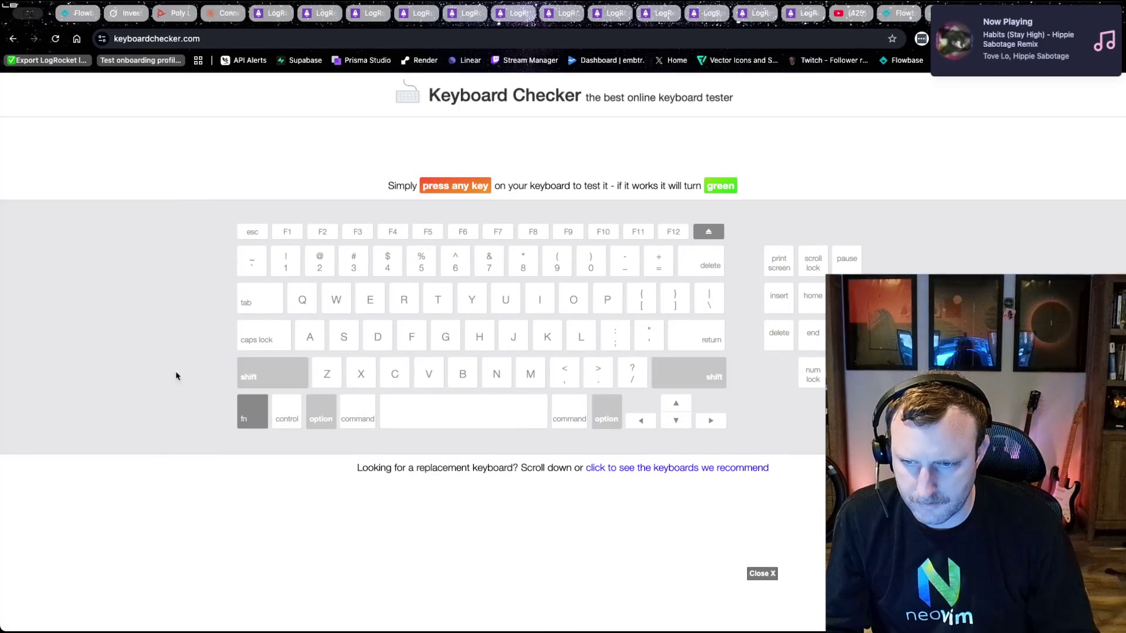
key(shift)
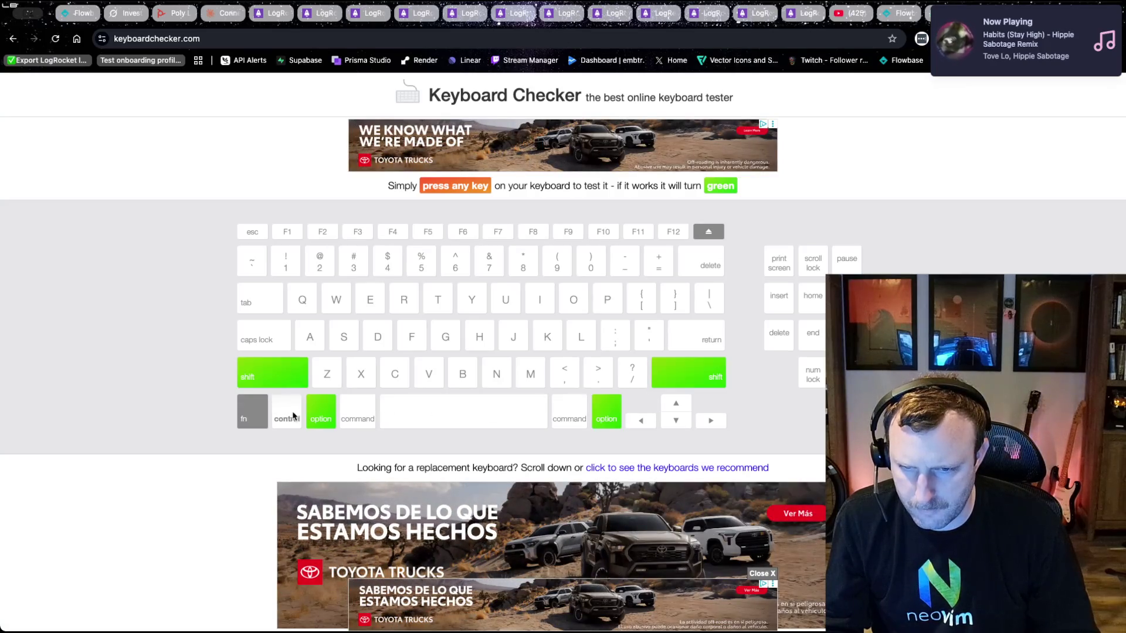
key(shift+alt)
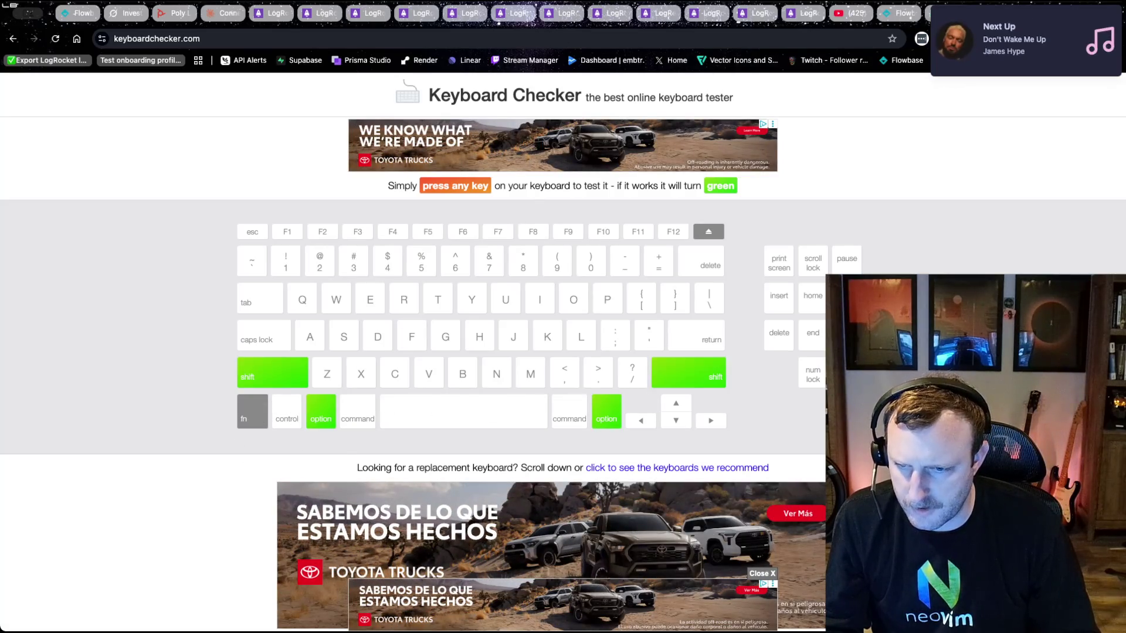
key(super+bracketleft)
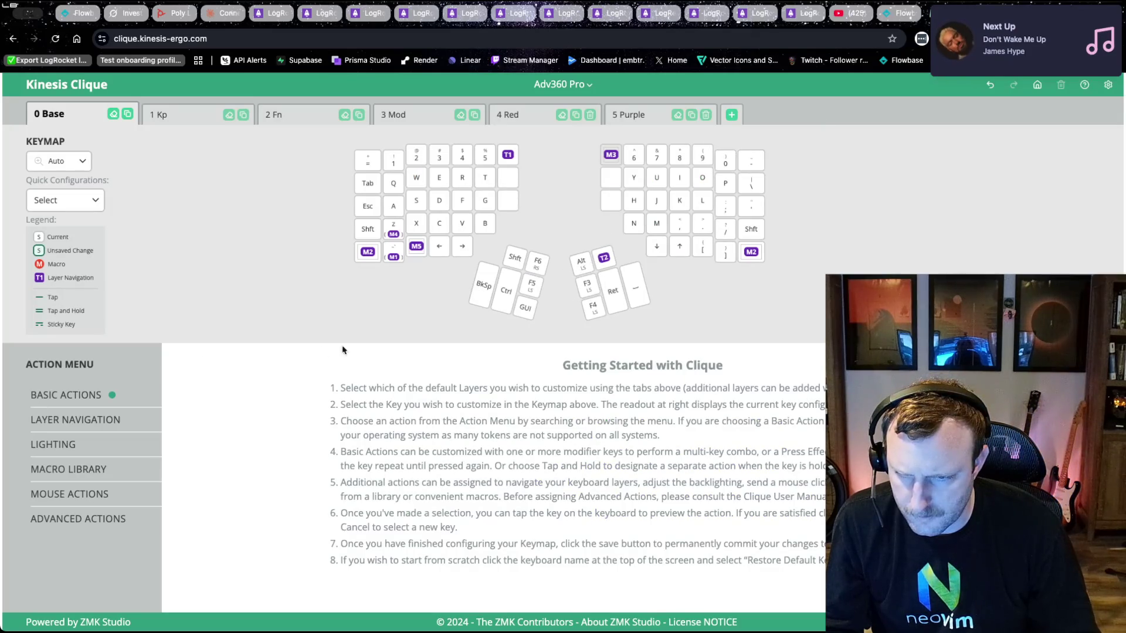
- Browse the Layer and Lighting action categories and return to Basic Actions
click(52, 395)
click(67, 420)
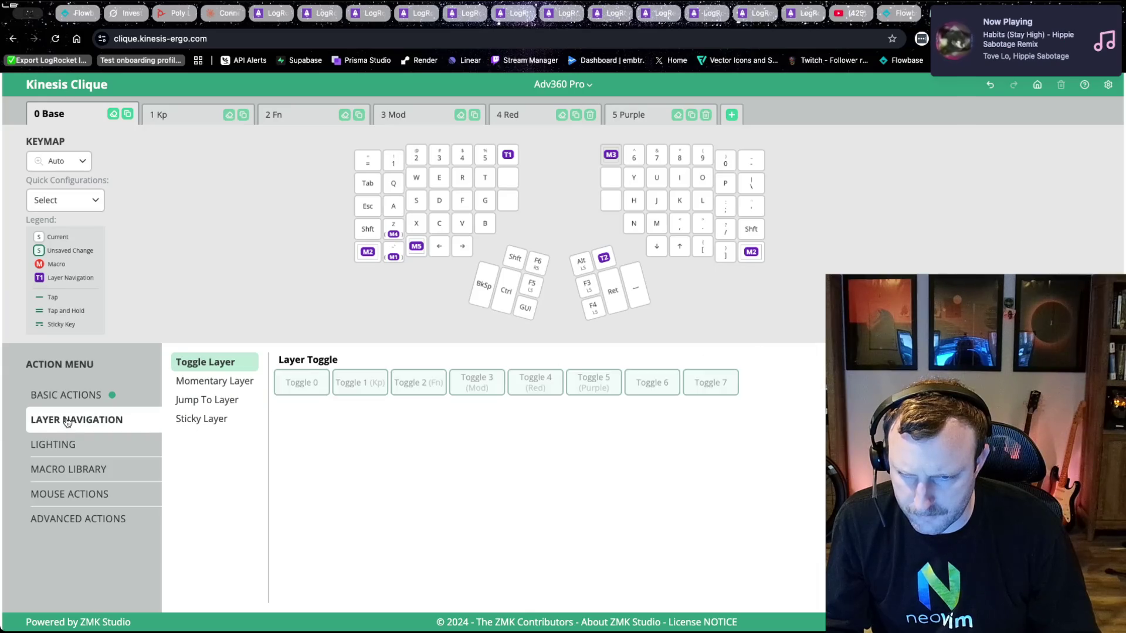
click(68, 449)
click(59, 396)
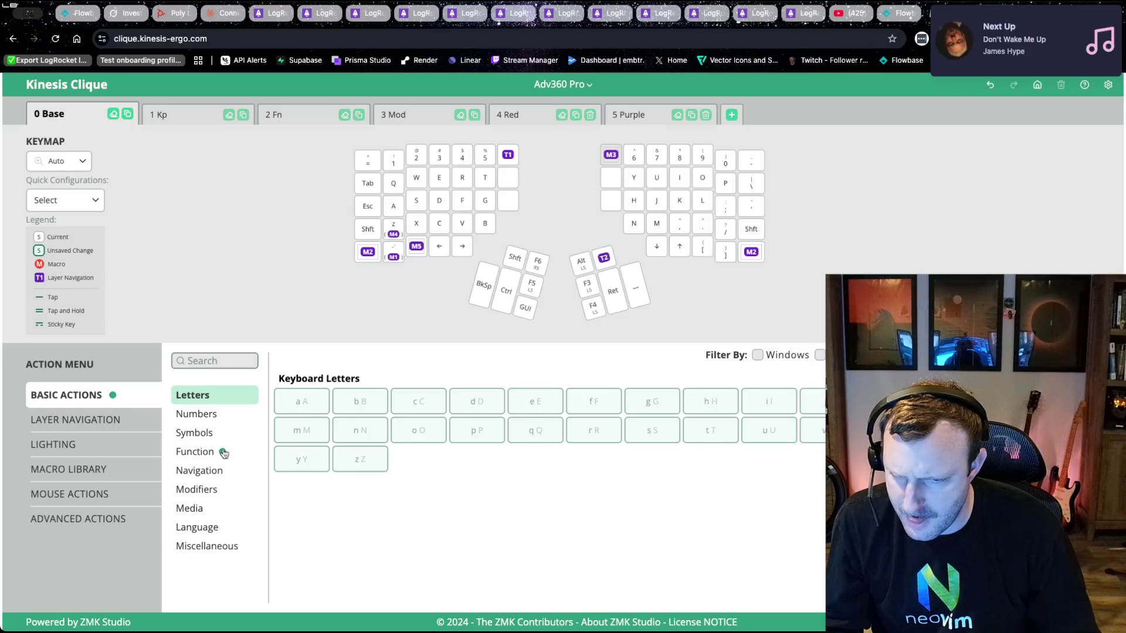
- Change the Alt thumb key to plain LEFT_ALT without Shift, save, and return to the tester
click(580, 265)
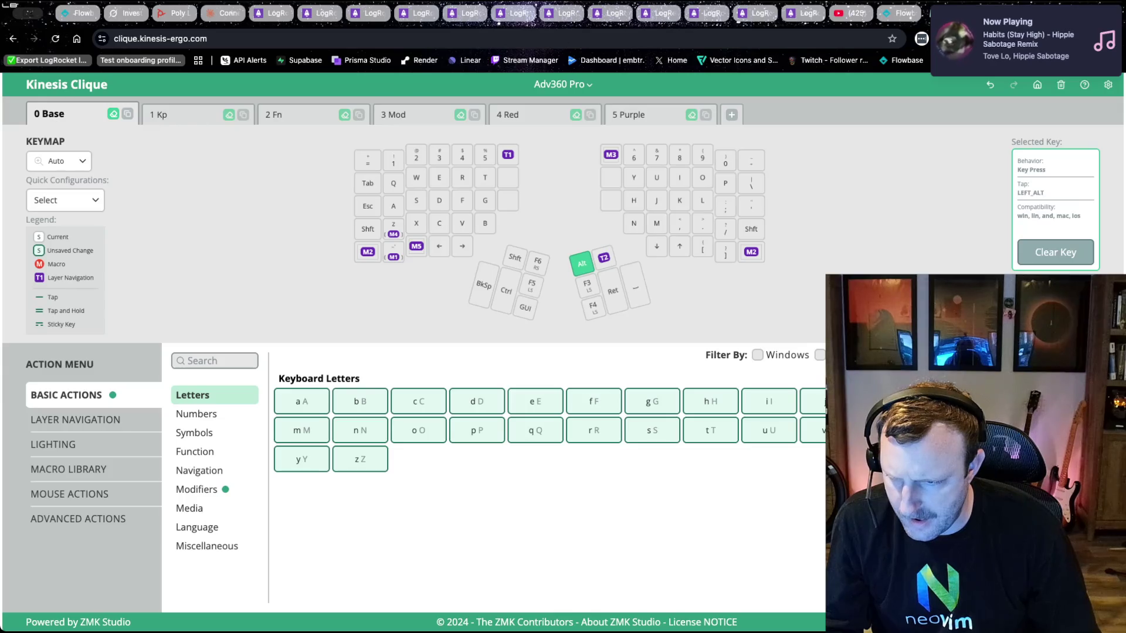
key(Escape)
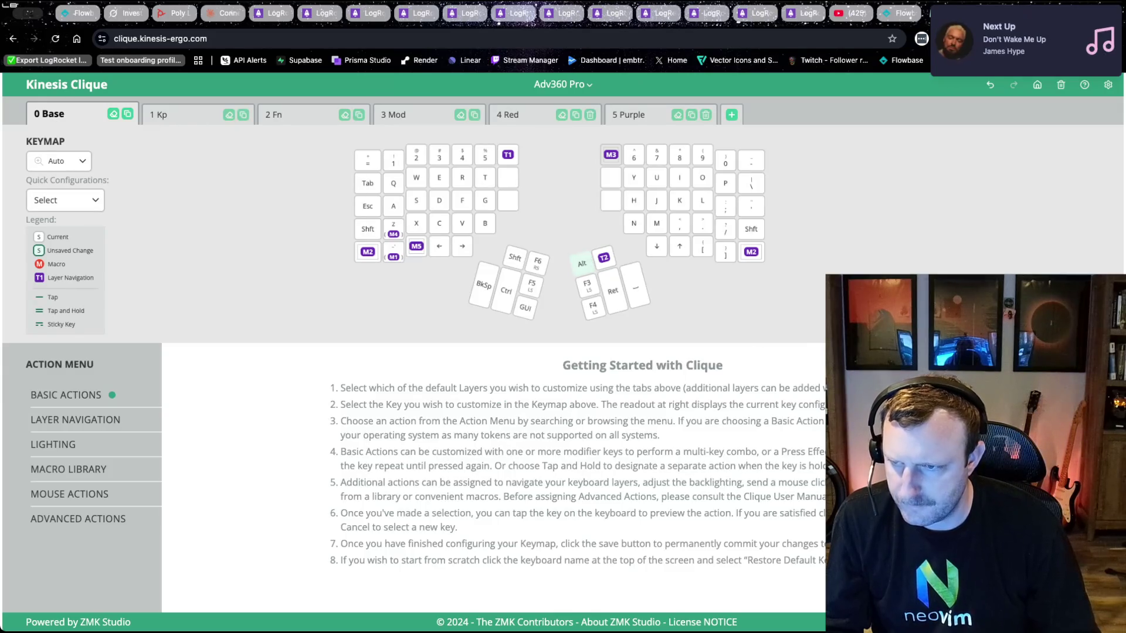
key(ctrl+s)
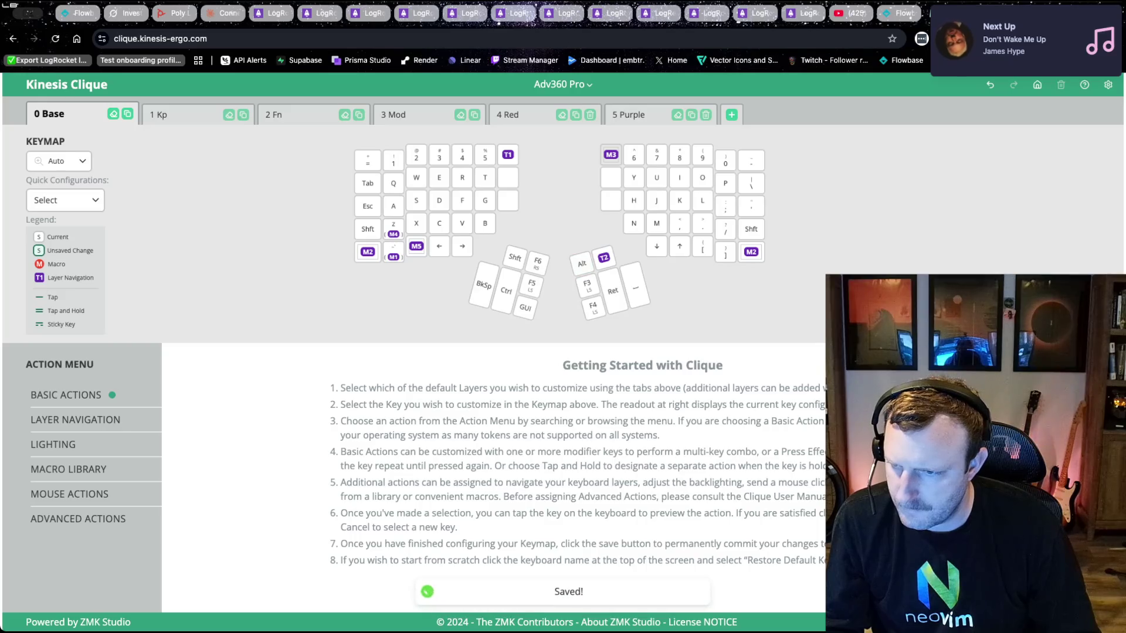
key(super+alt+Right)
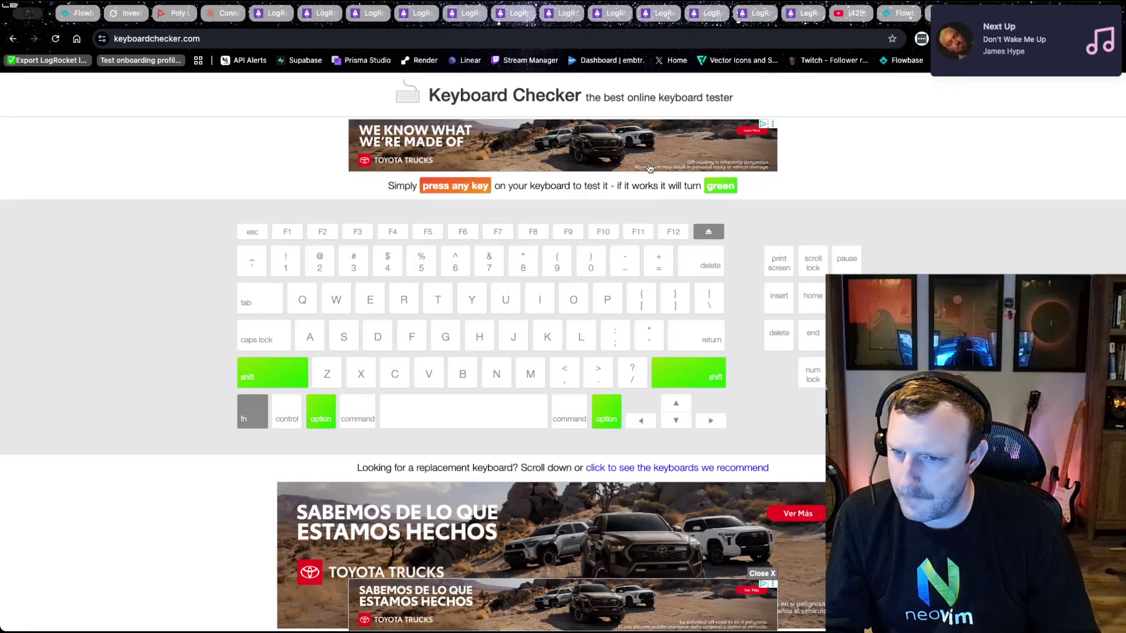
- Confirm the thumb key registers as Option on Keyboard Checker, then switch to the Grok tab
key(alt)
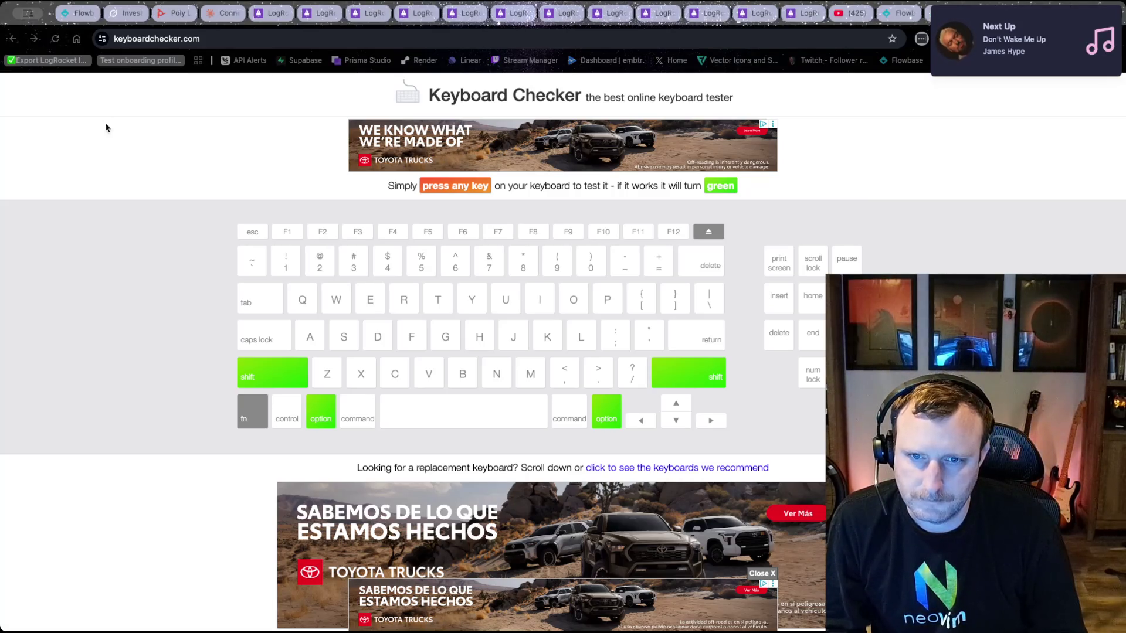
key(ctrl+Tab)
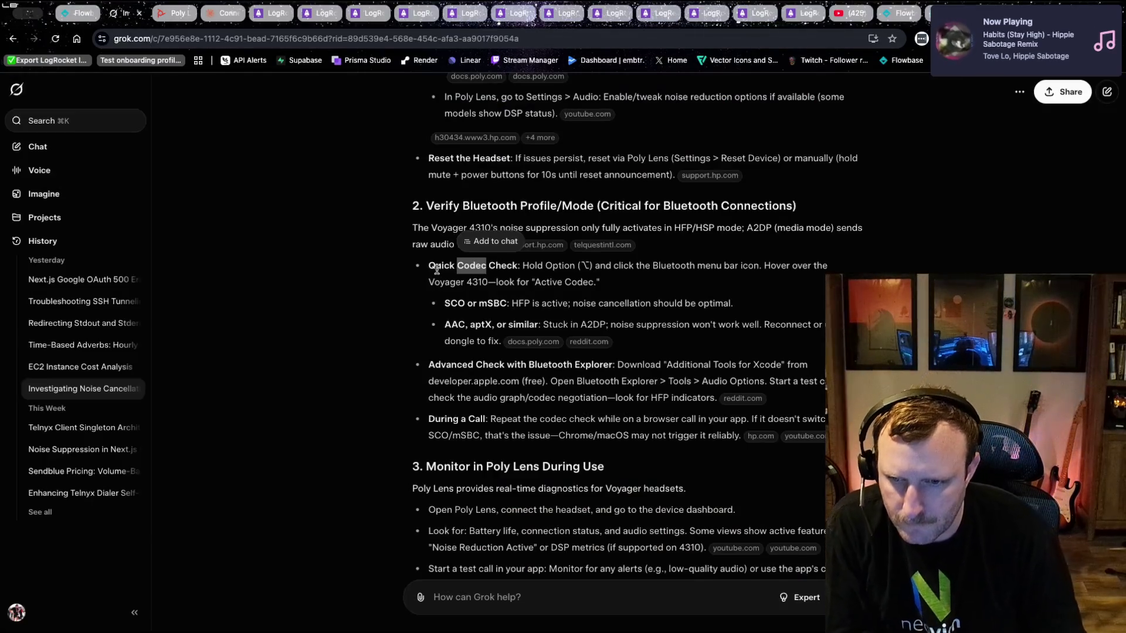
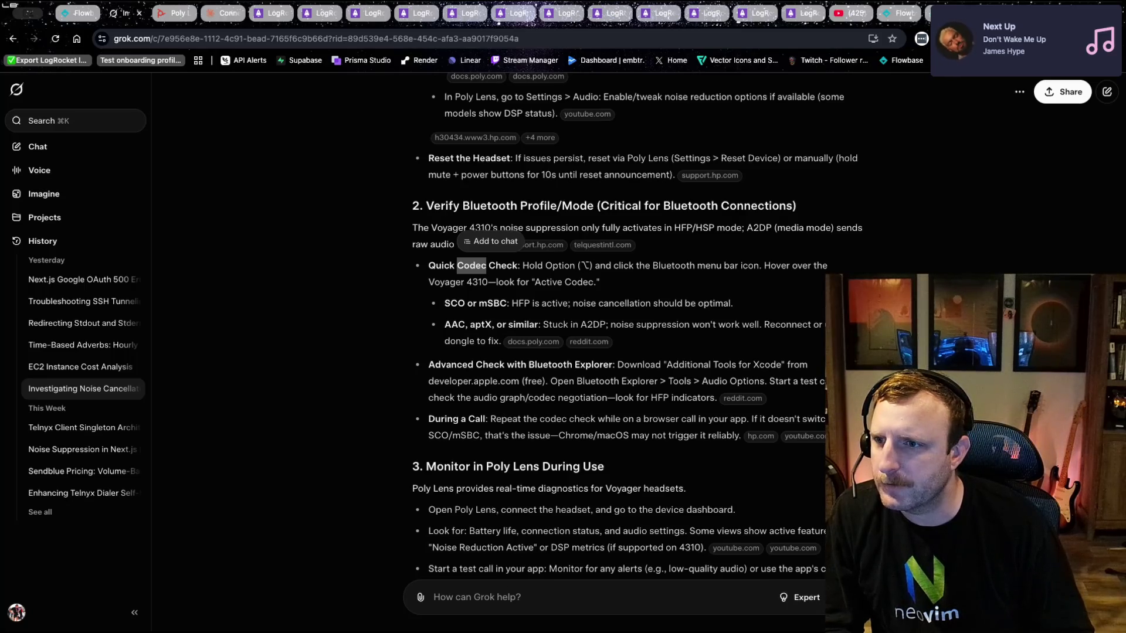
- Ask Grok: 'hovering over the headset is doing nothing, how else can i see the codec?'
key(super+Tab)
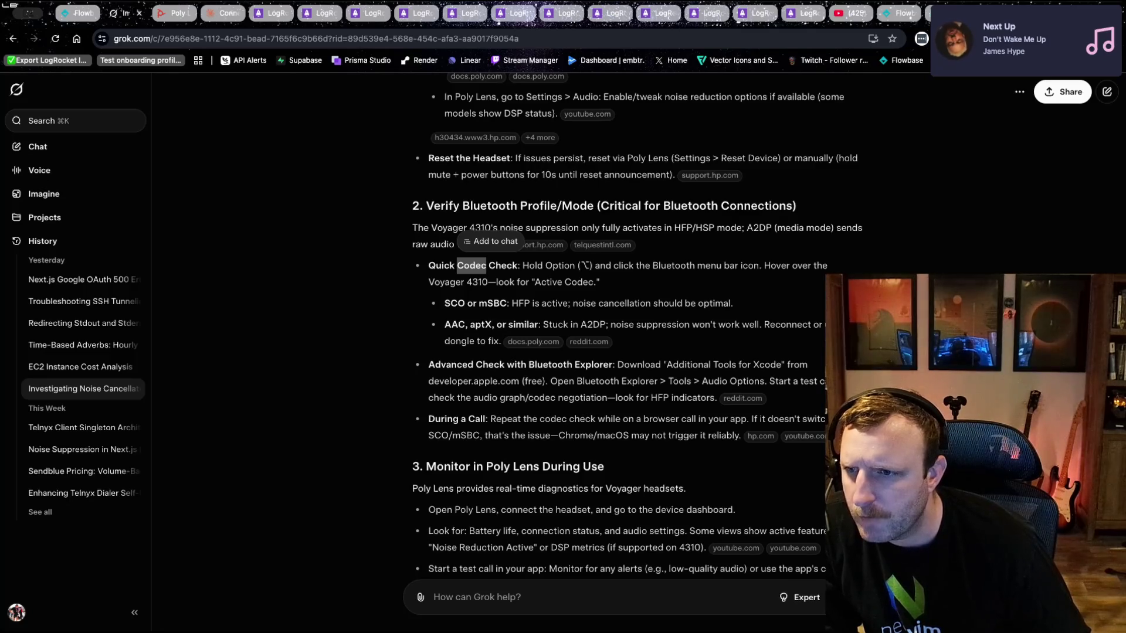
scroll(550, 521, down, 10)
text(ho)
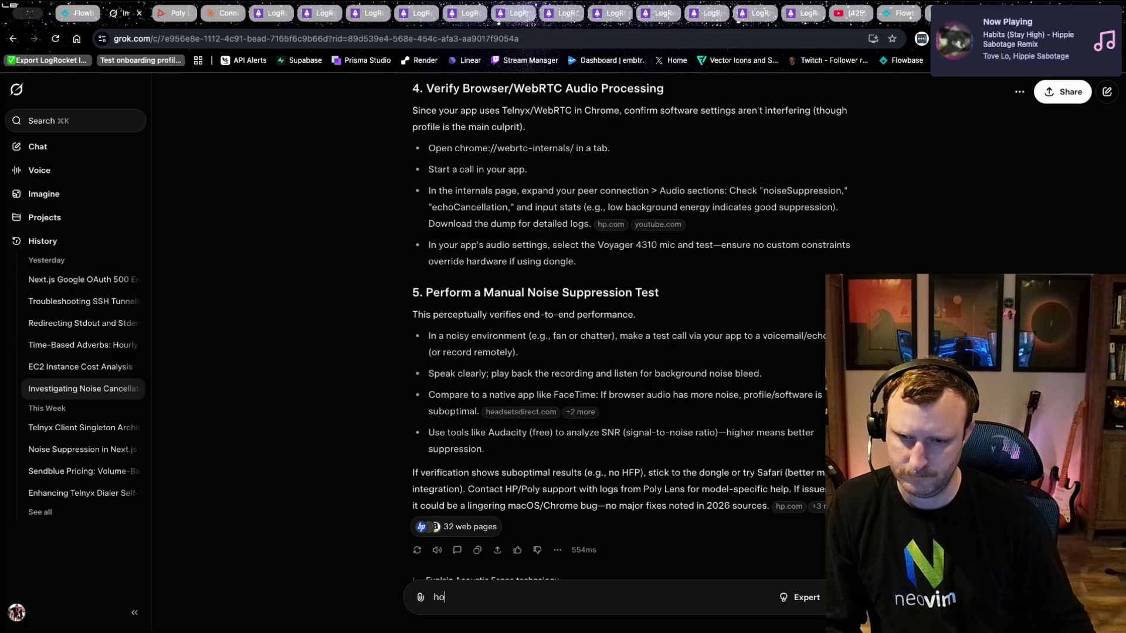
text(vering over the )
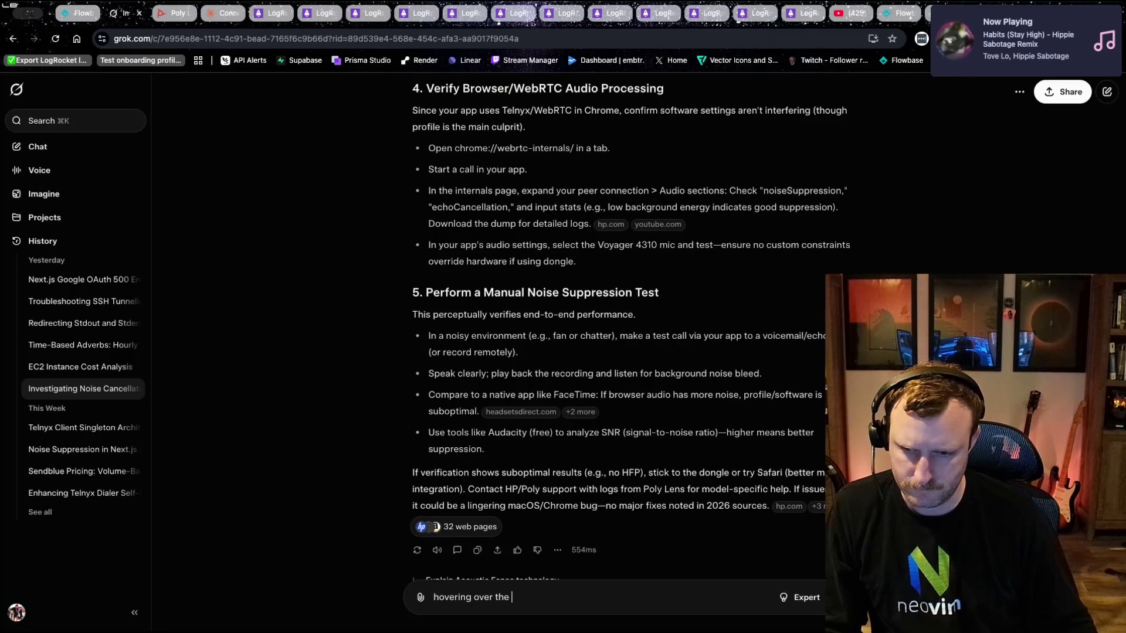
text(headset is )
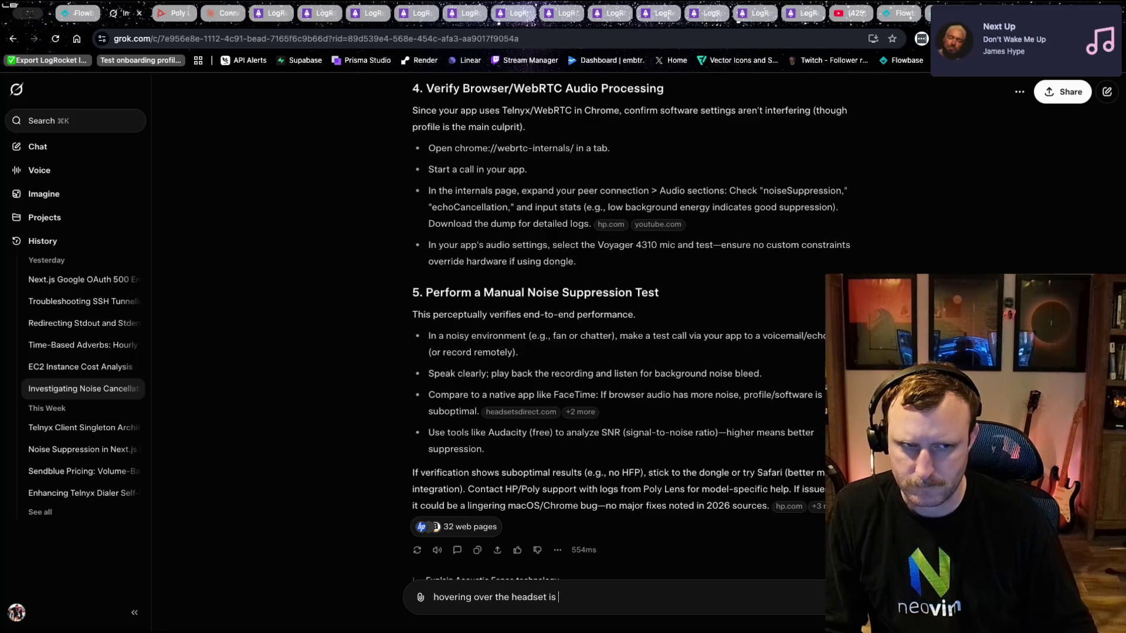
text(doing nohting)
key(BackSpace)
key(BackSpace)
key(BackSpace)
key(BackSpace)
key(BackSpace)
text(thing, how else can i see the codec?)
key(Return)
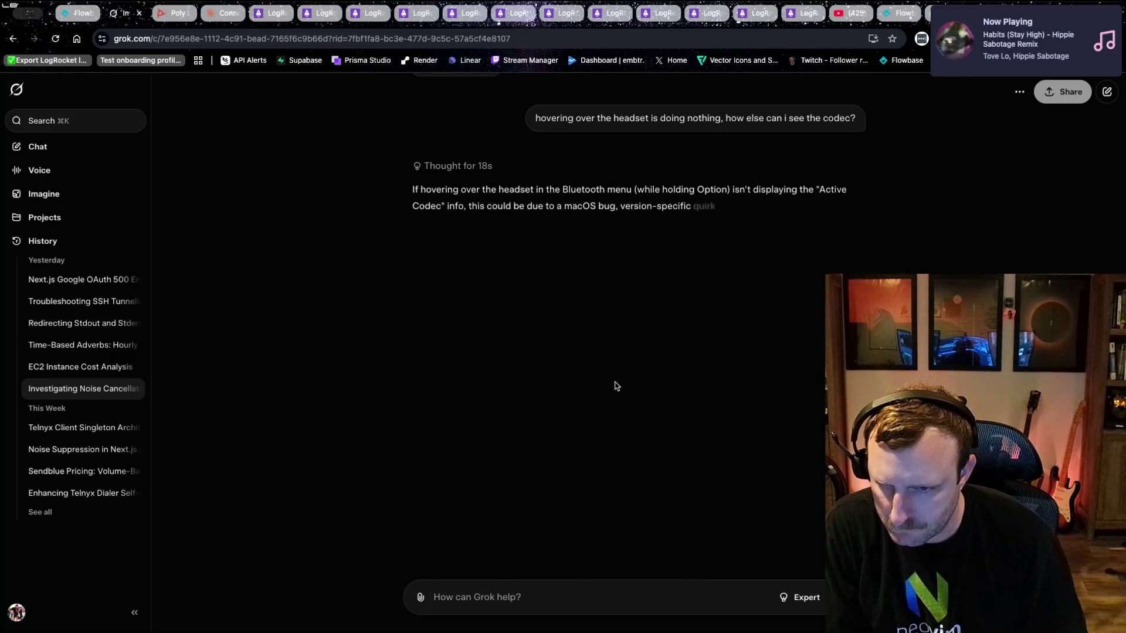
- Highlight and read Grok's Console App method for checking the codec, then switch to Flowbase leads
mouse_move(485, 205)
mouse_down()
mouse_move(553, 221)
mouse_move(741, 218)
mouse_move(736, 233)
mouse_move(666, 223)
mouse_up()
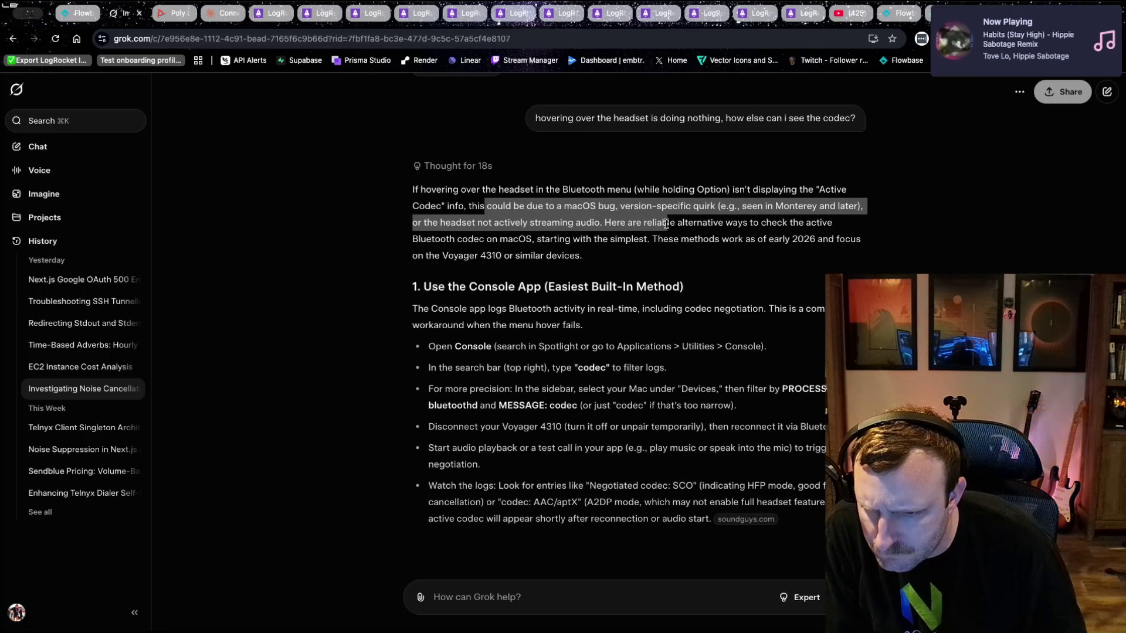
mouse_move(667, 224)
mouse_down()
mouse_move(679, 299)
mouse_move(700, 302)
mouse_move(680, 360)
mouse_up()
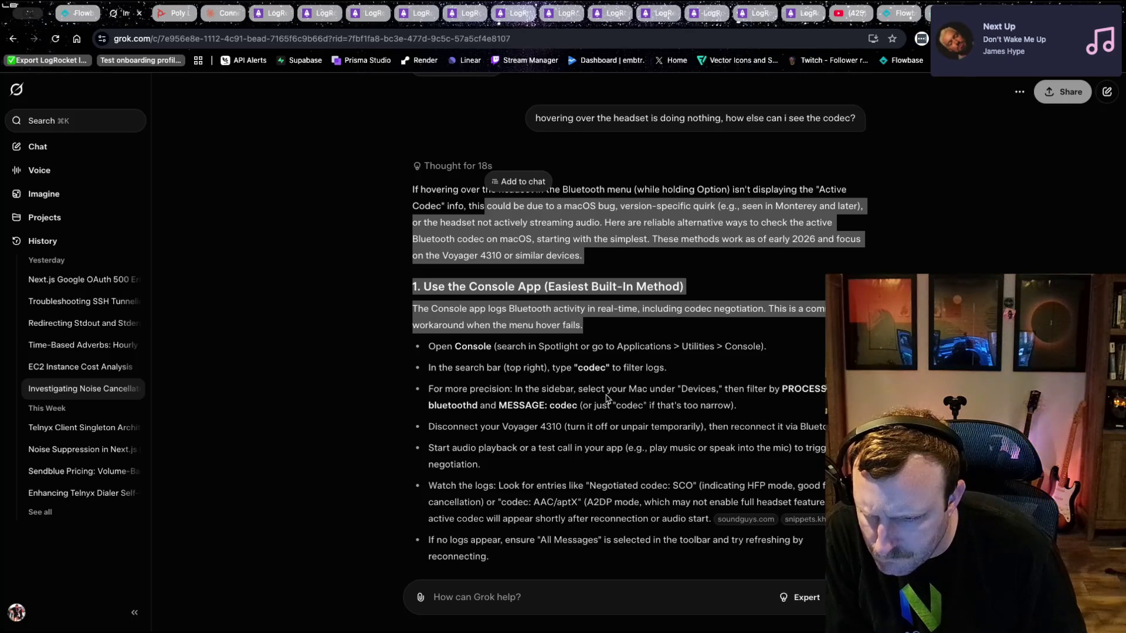
scroll(625, 400, down, 1)
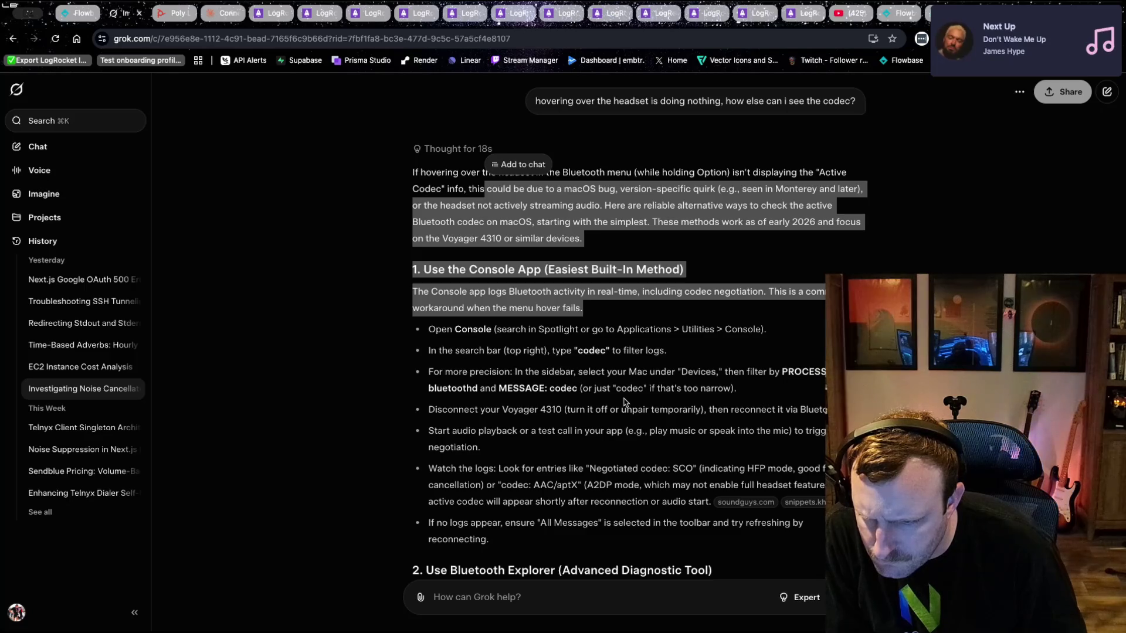
click(624, 402)
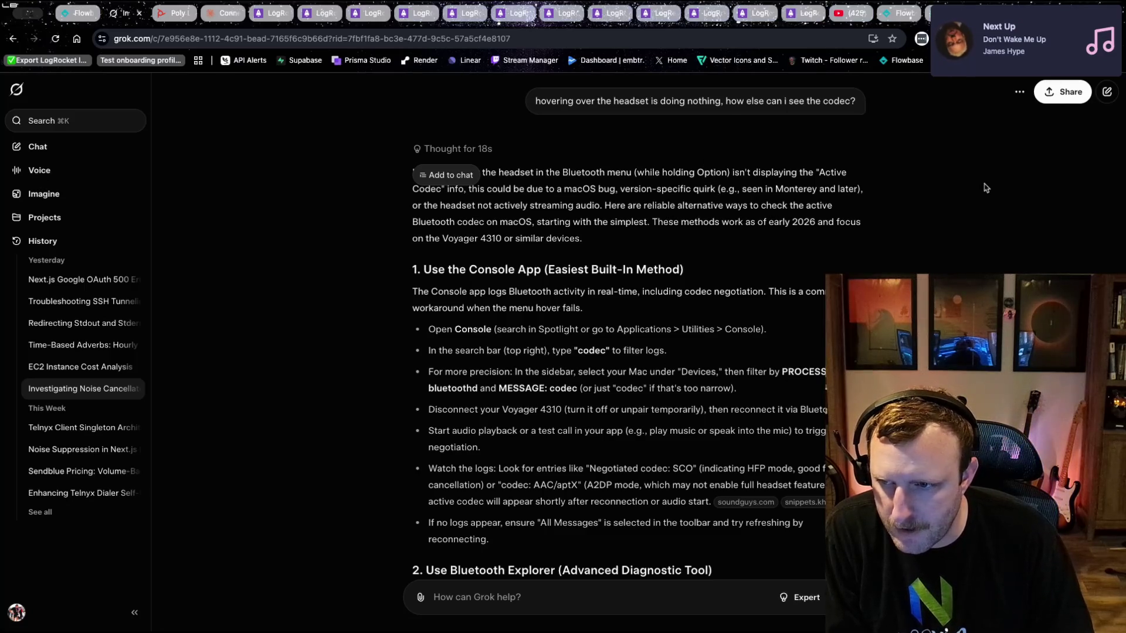
click(897, 15)
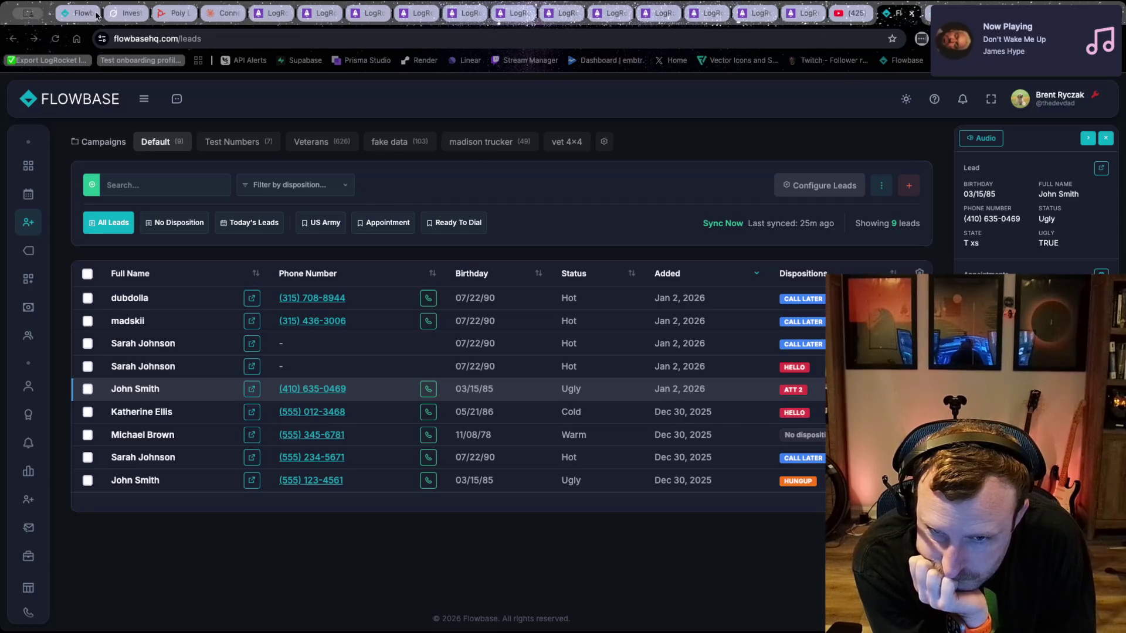
click(121, 14)
click(552, 185)
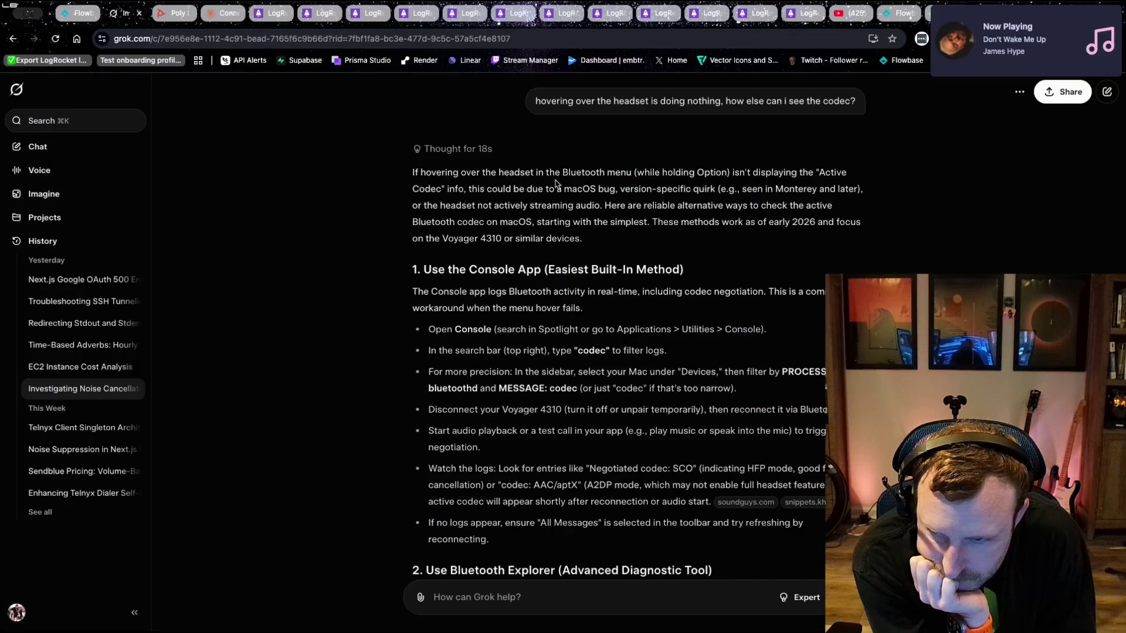
mouse_move(414, 191)
mouse_down()
mouse_move(758, 189)
mouse_move(683, 270)
mouse_move(685, 243)
mouse_move(694, 254)
mouse_up()
click(693, 254)
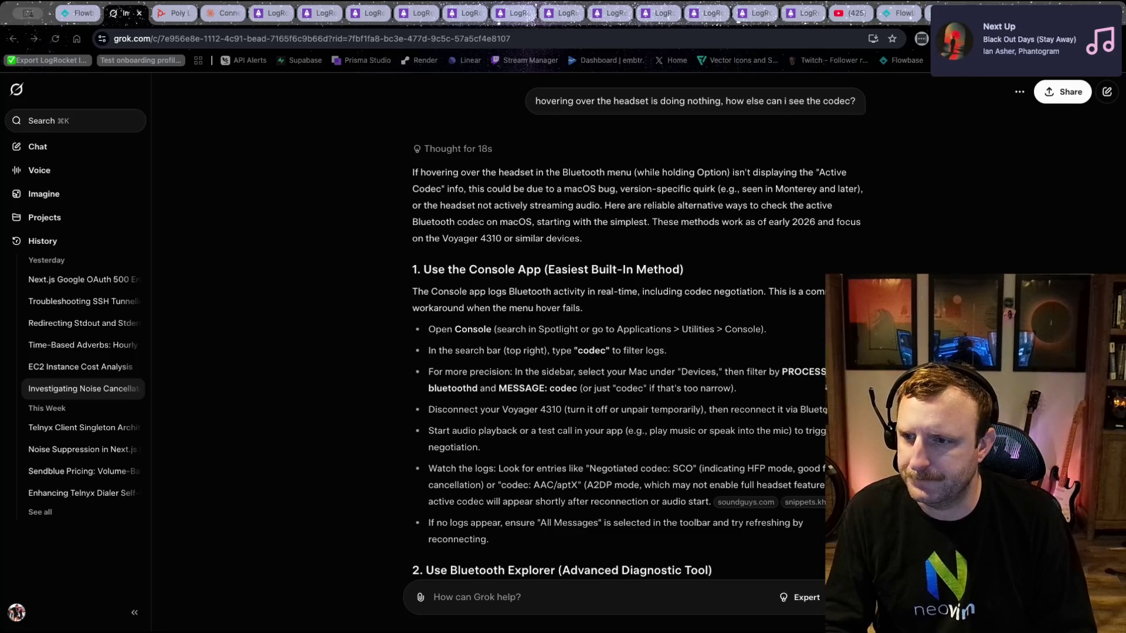
click(887, 16)
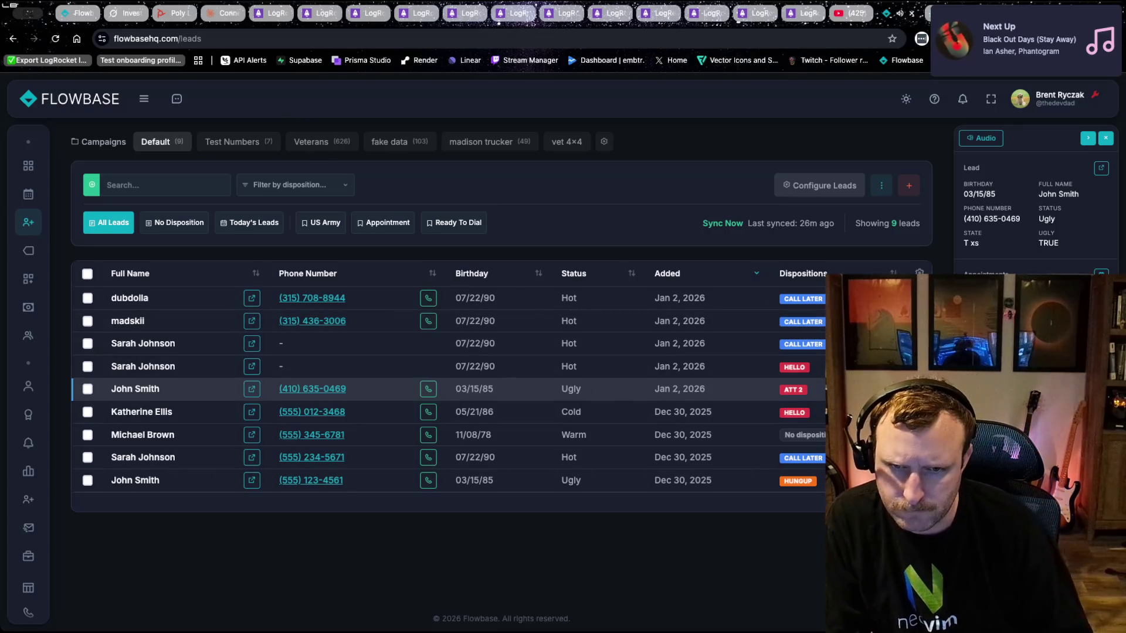
- Reload the Flowbase leads page, open the ATT 2 lead's details, then return to Grok
click(56, 38)
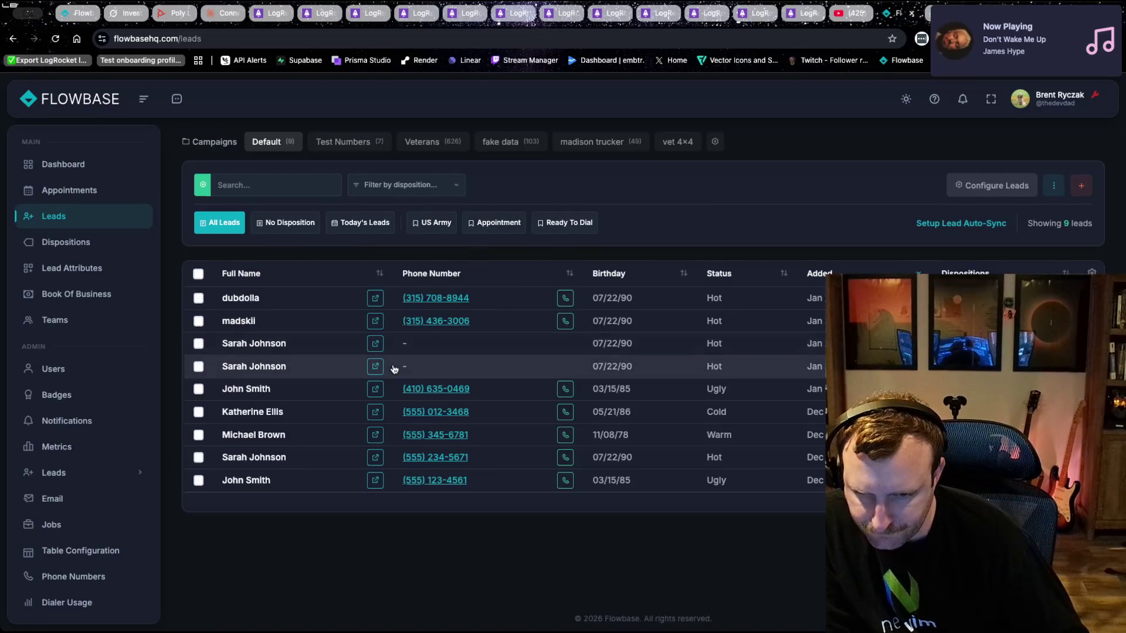
click(564, 389)
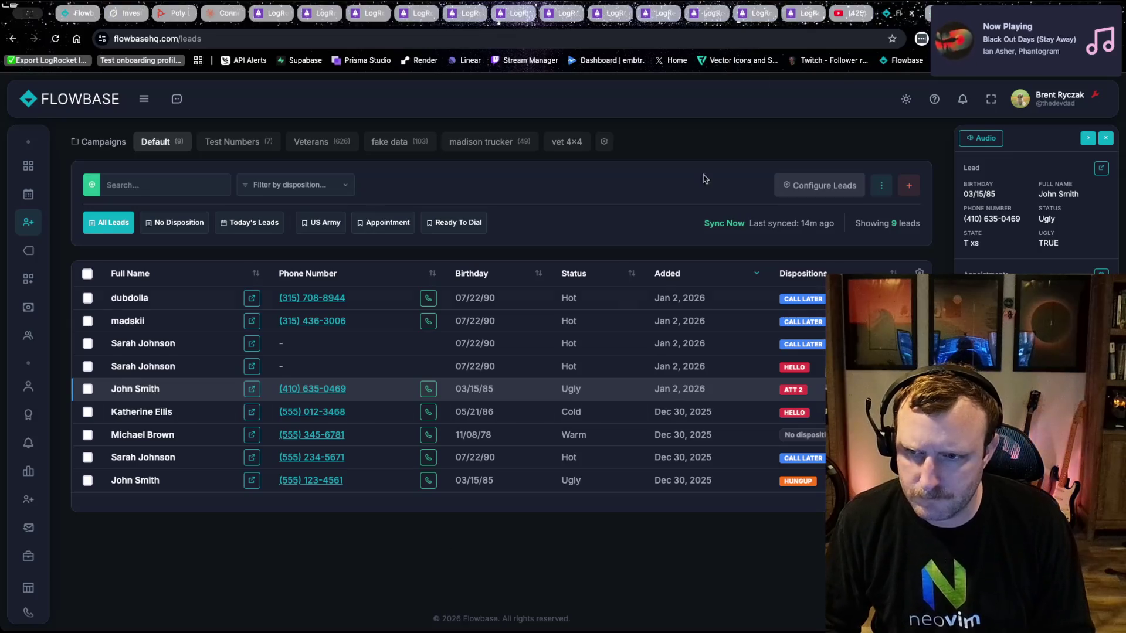
click(120, 12)
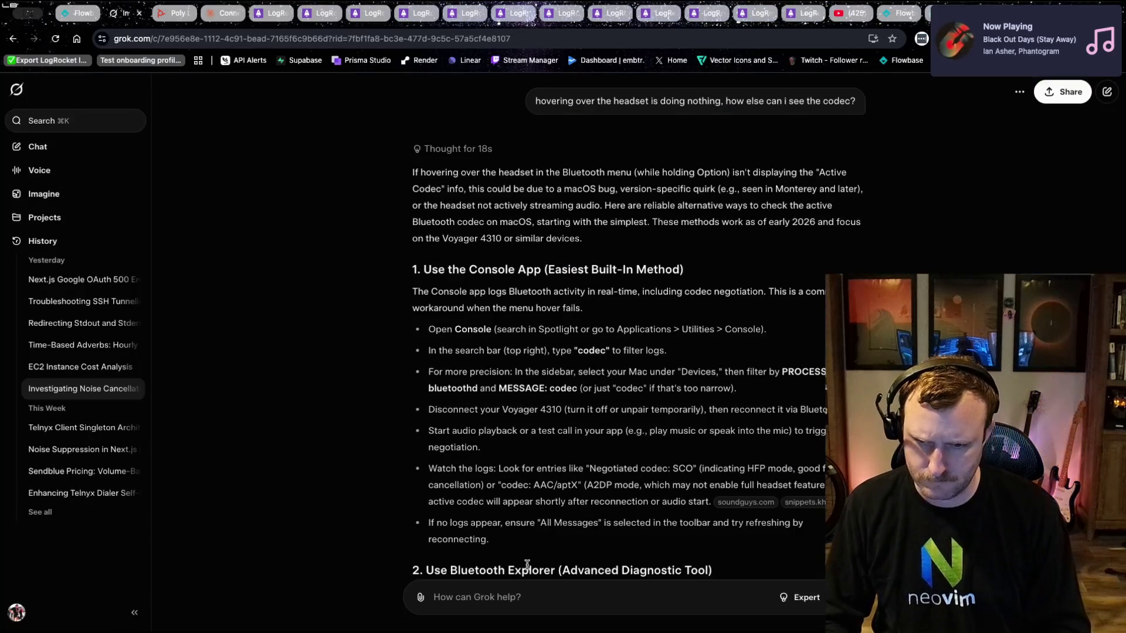
scroll(528, 563, down, 5)
- Ask Grok 'any chance you can see what codec this is using' with the screenshot attached
text(any chance you )
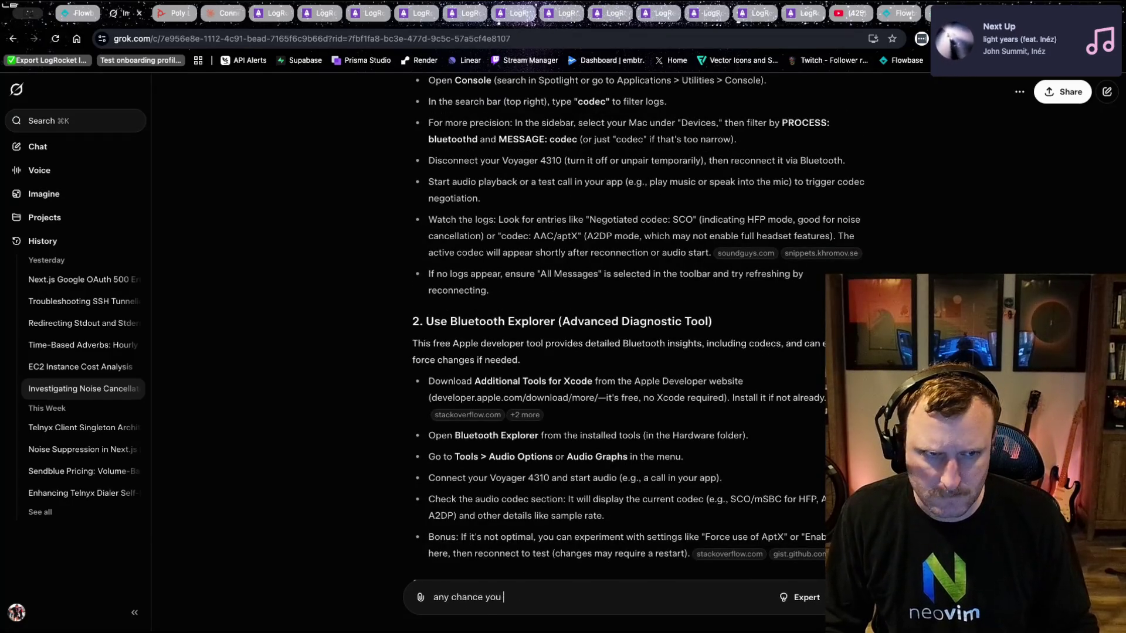
text(can see)
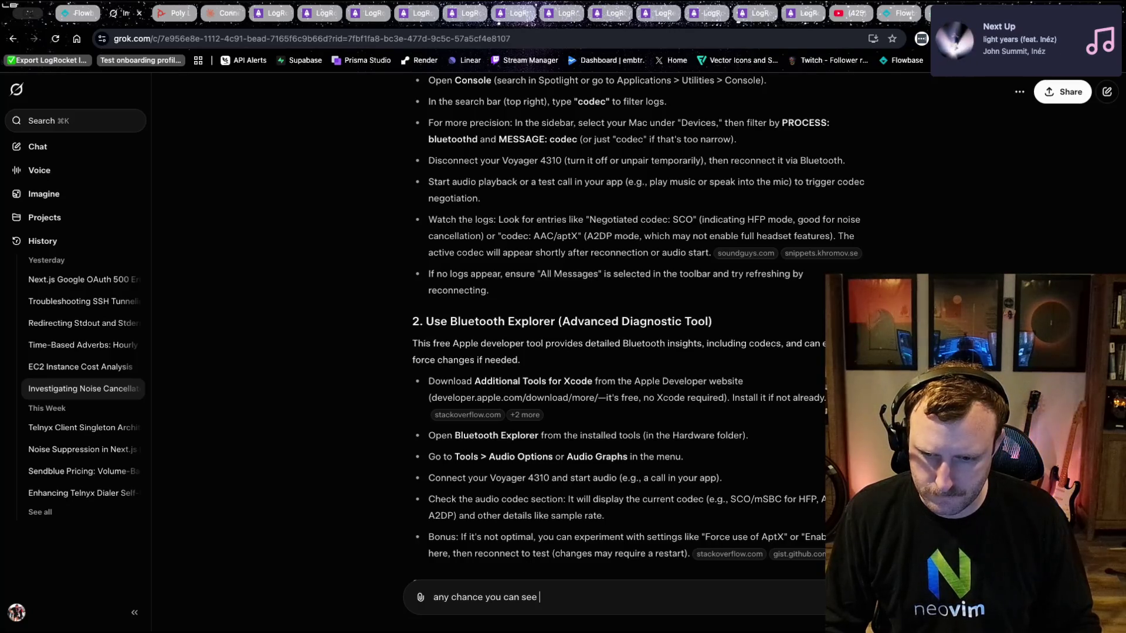
text(see what)
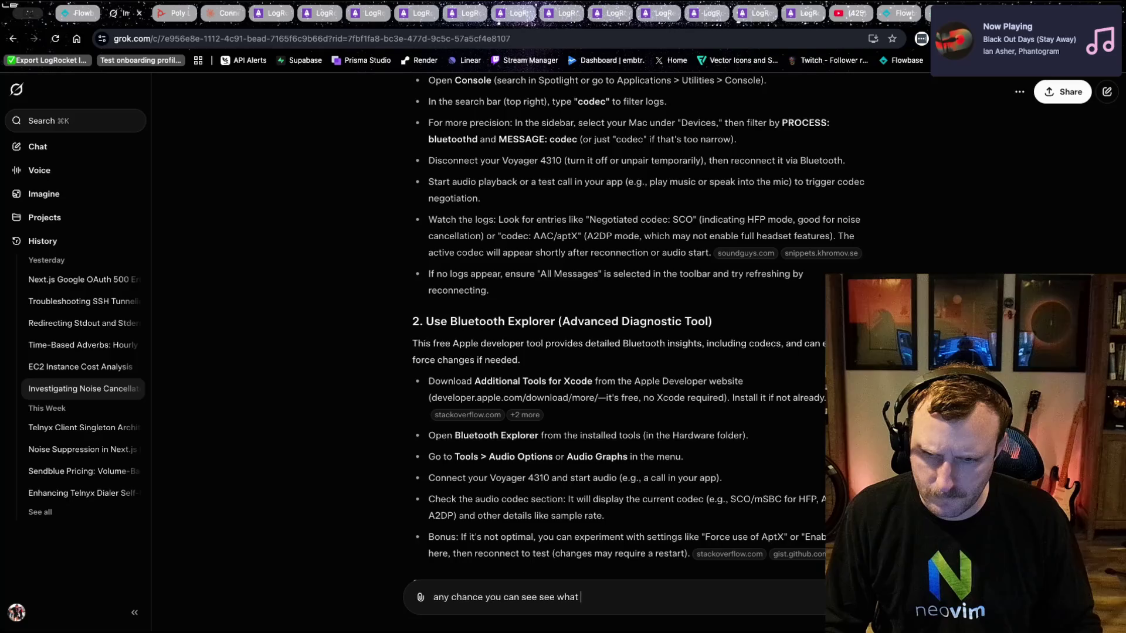
text(cod)
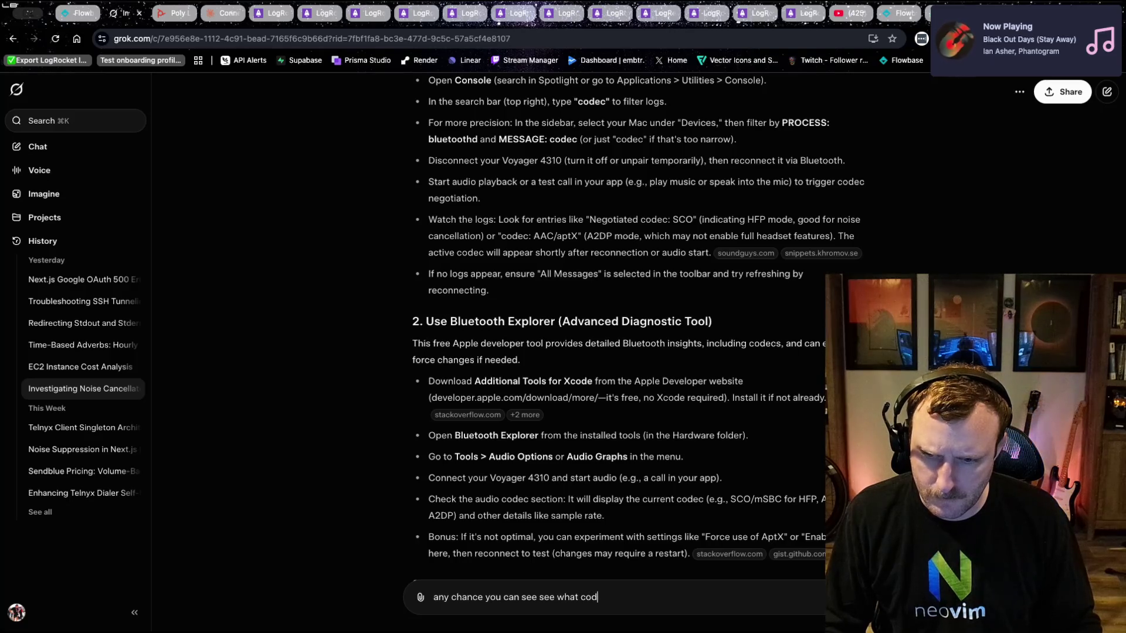
text(ec this is using)
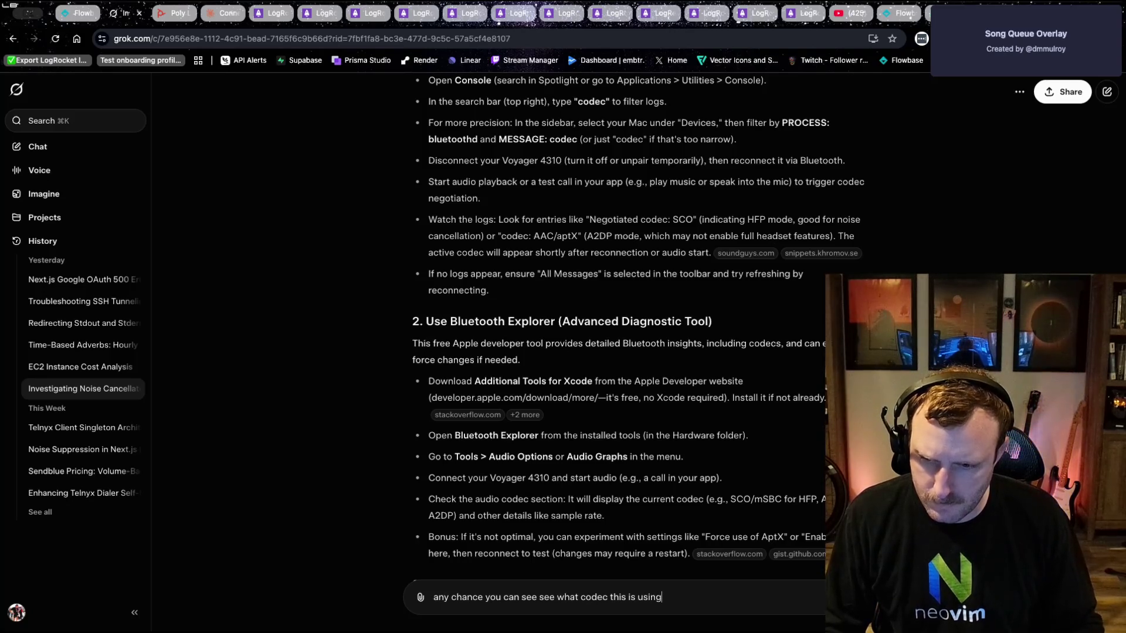
key(shift+Return)
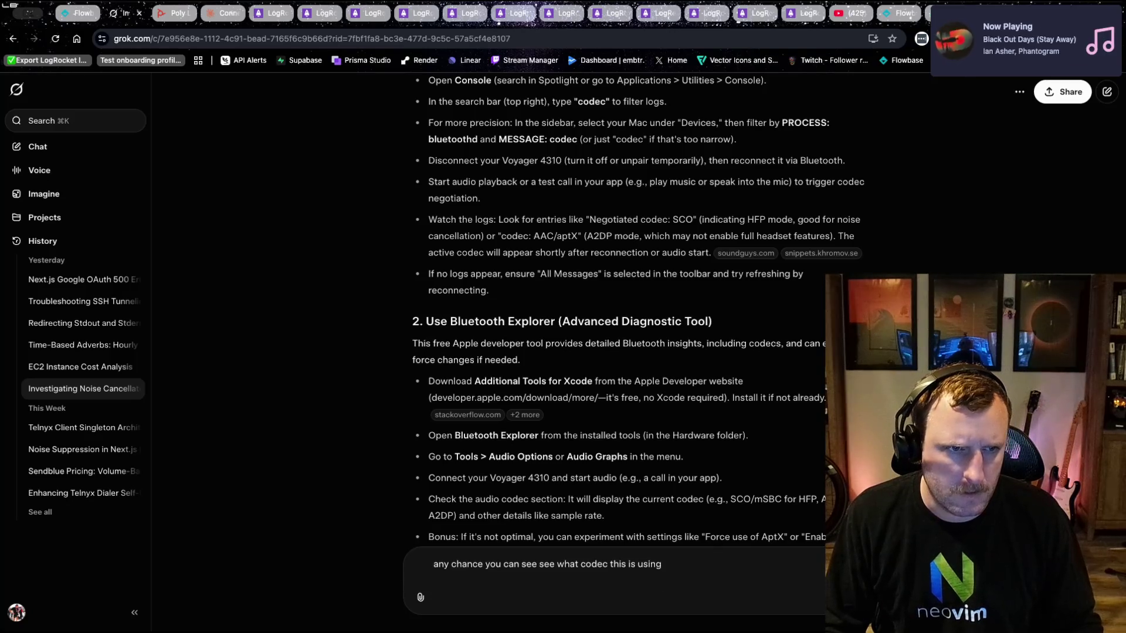
key(super+v)
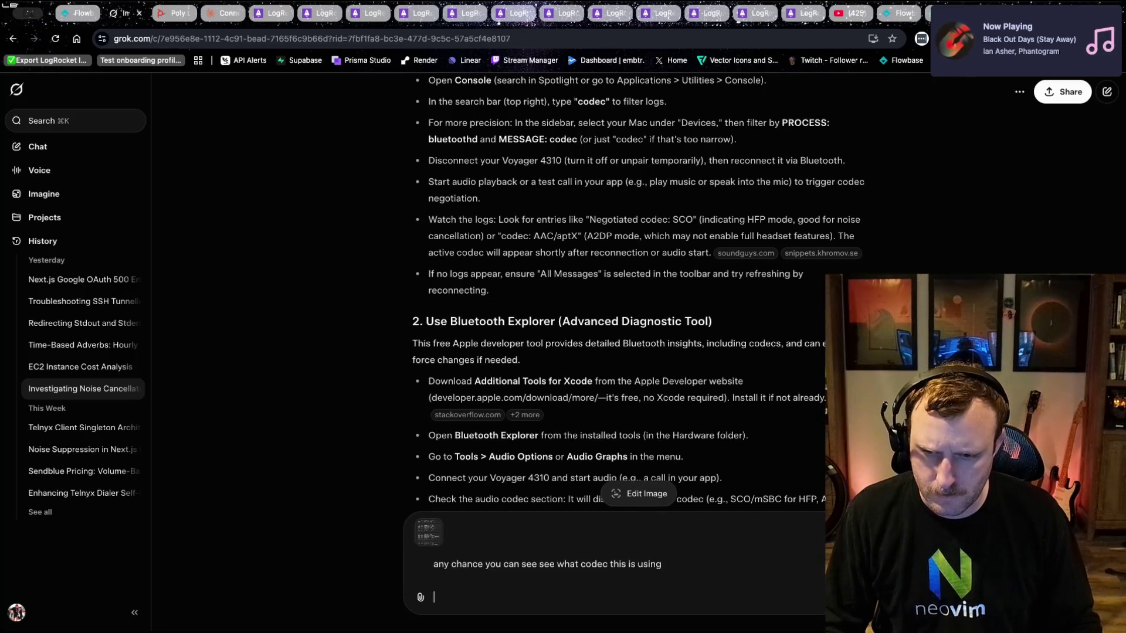
key(Return)
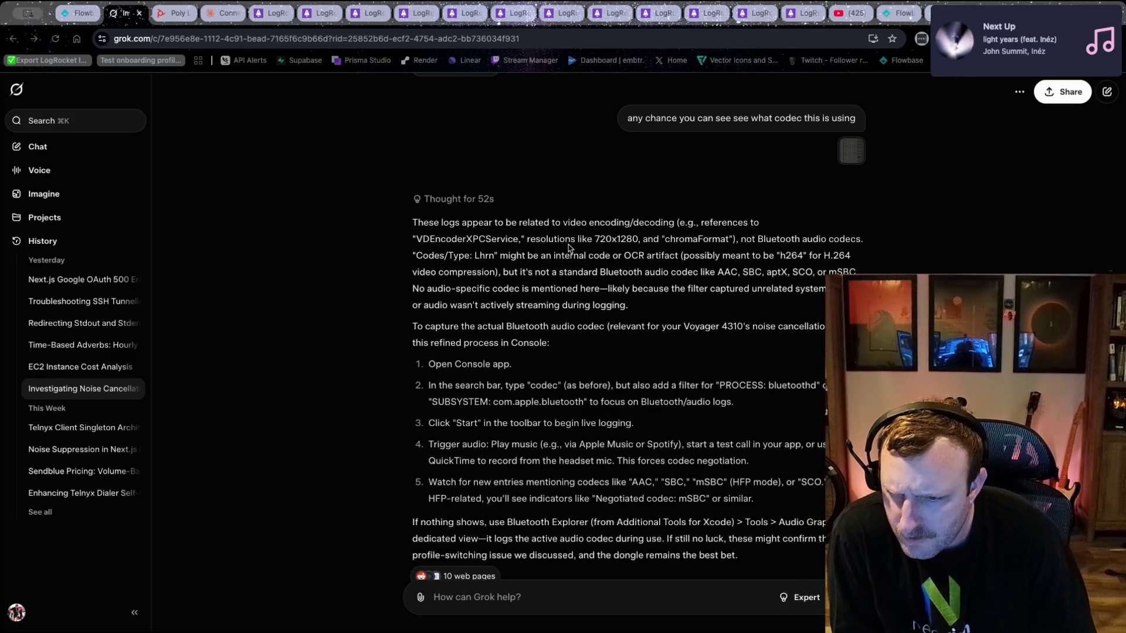
- Highlight Grok's note on the Lhrn code and the refined Console steps intro, then switch to Kinesis Clique
mouse_move(428, 256)
mouse_down()
mouse_move(505, 275)
mouse_move(501, 290)
mouse_up()
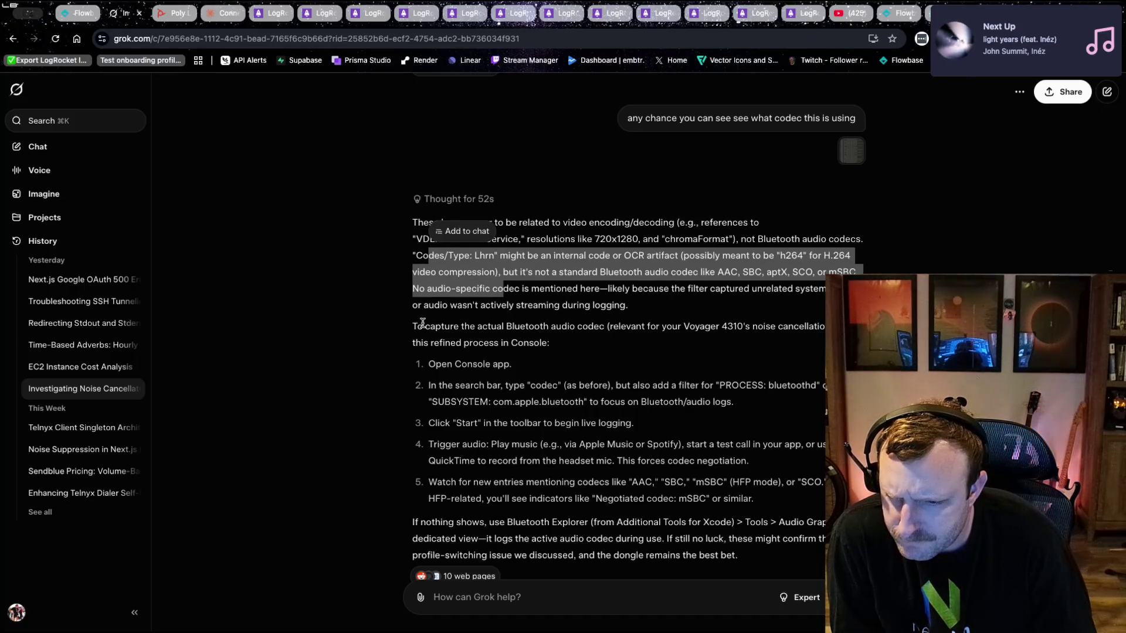
drag(414, 326, 540, 343)
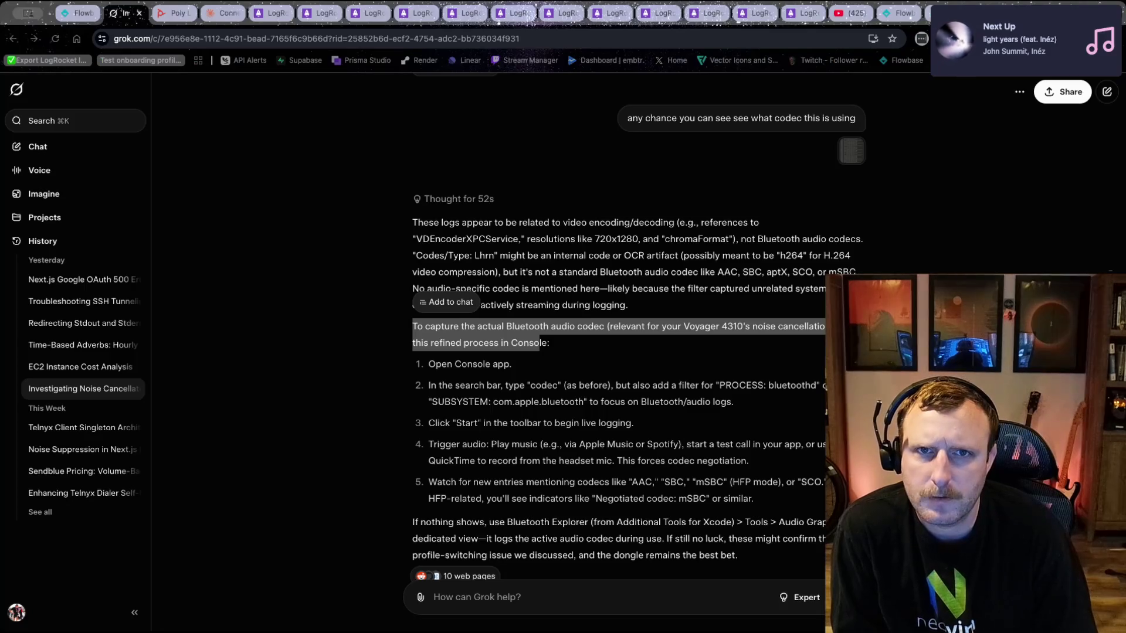
click(908, 18)
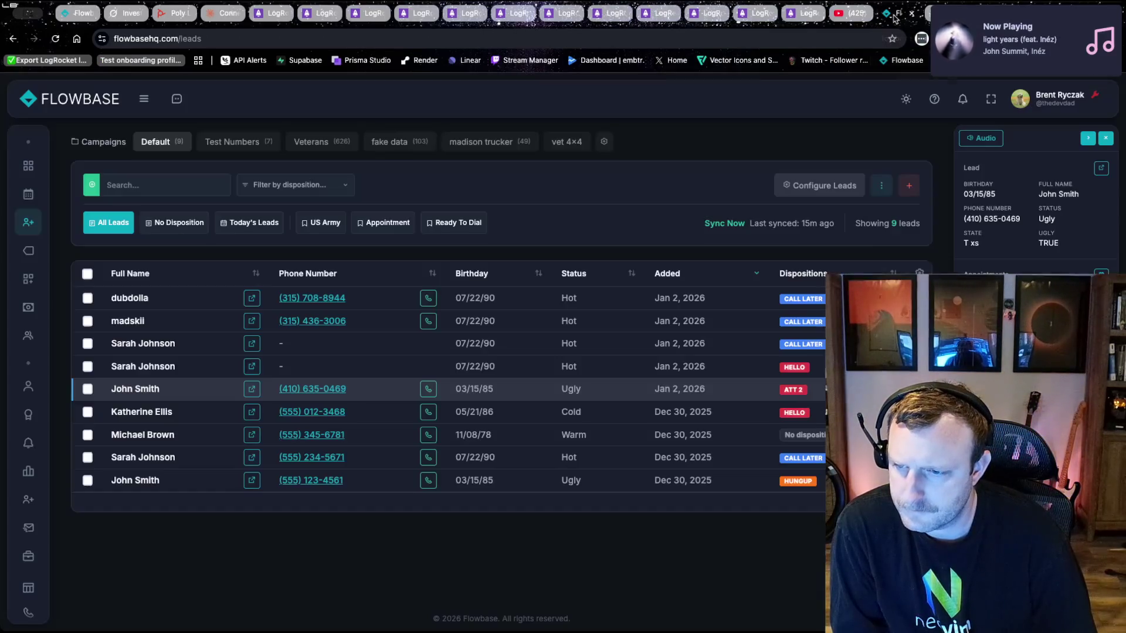
- Switch to the Flowbase leads page, then back to the Grok codec chat
click(906, 14)
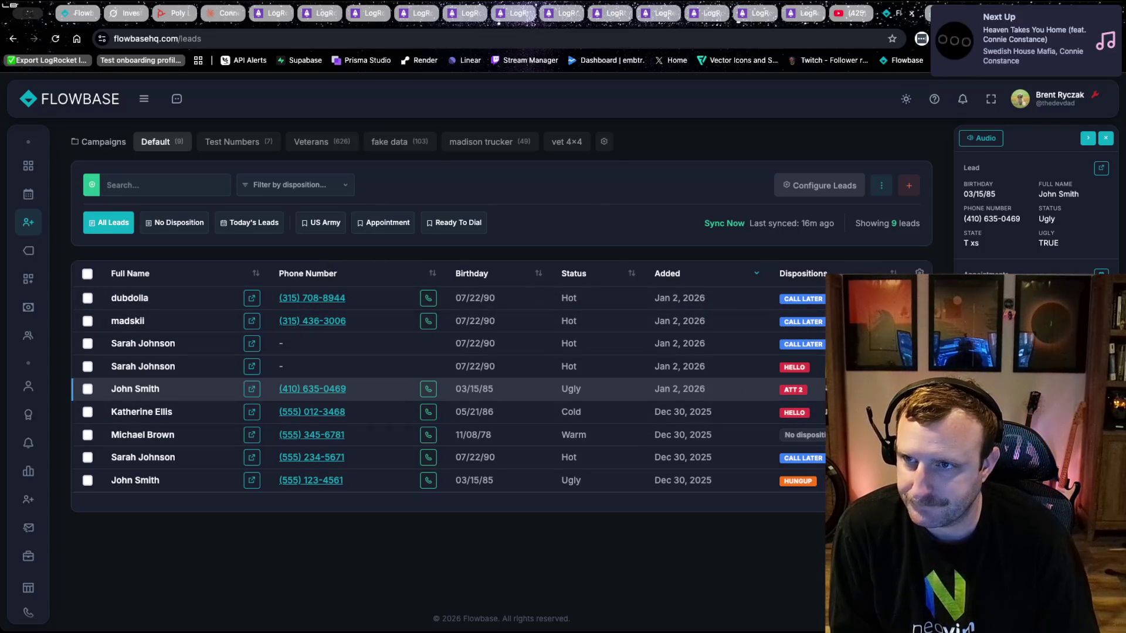
click(123, 13)
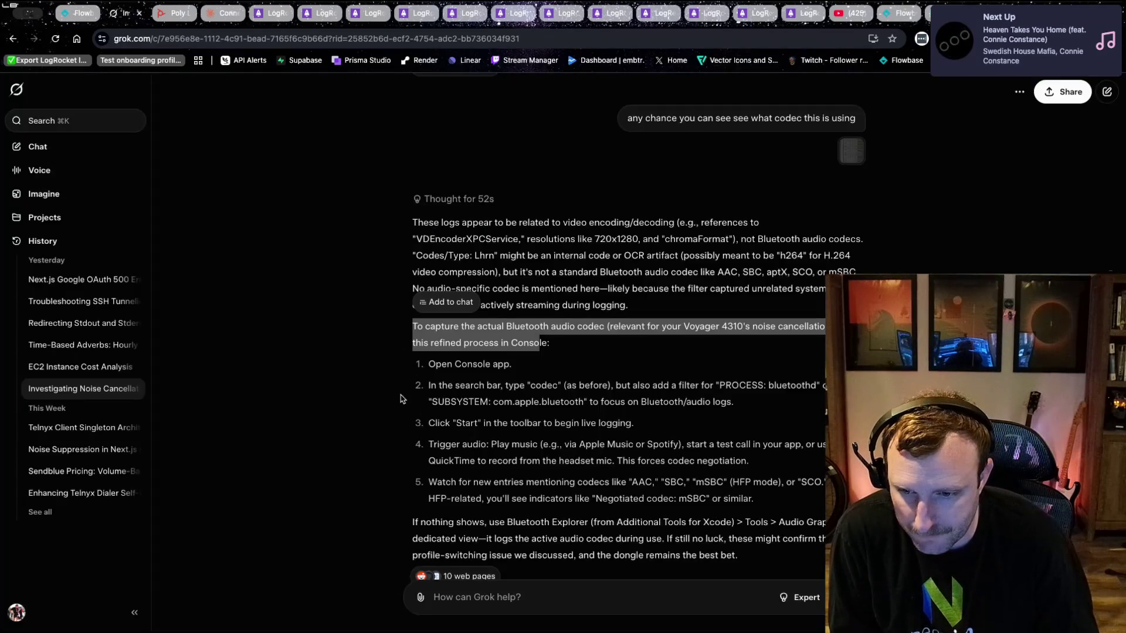
- Highlight Grok's two paragraphs explaining the logs are video-related, then switch to Flowbase leads
scroll(404, 389, down, 2)
click(375, 269)
mouse_move(412, 147)
mouse_down()
mouse_move(778, 140)
mouse_move(783, 162)
mouse_move(862, 164)
mouse_move(879, 179)
mouse_move(846, 267)
mouse_up()
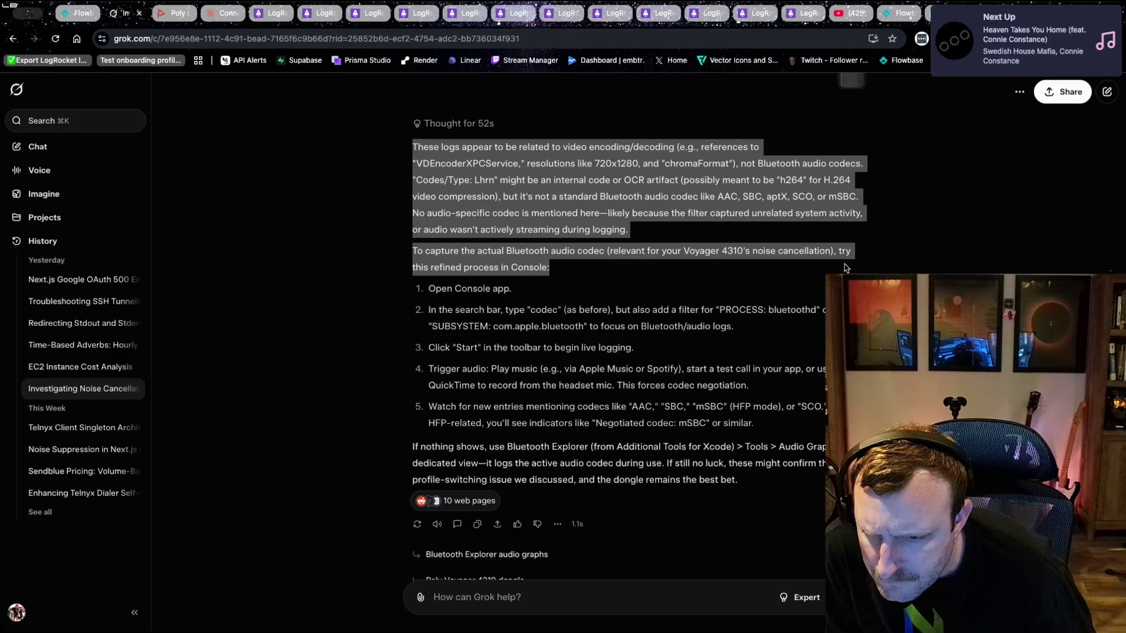
drag(845, 268, 842, 266)
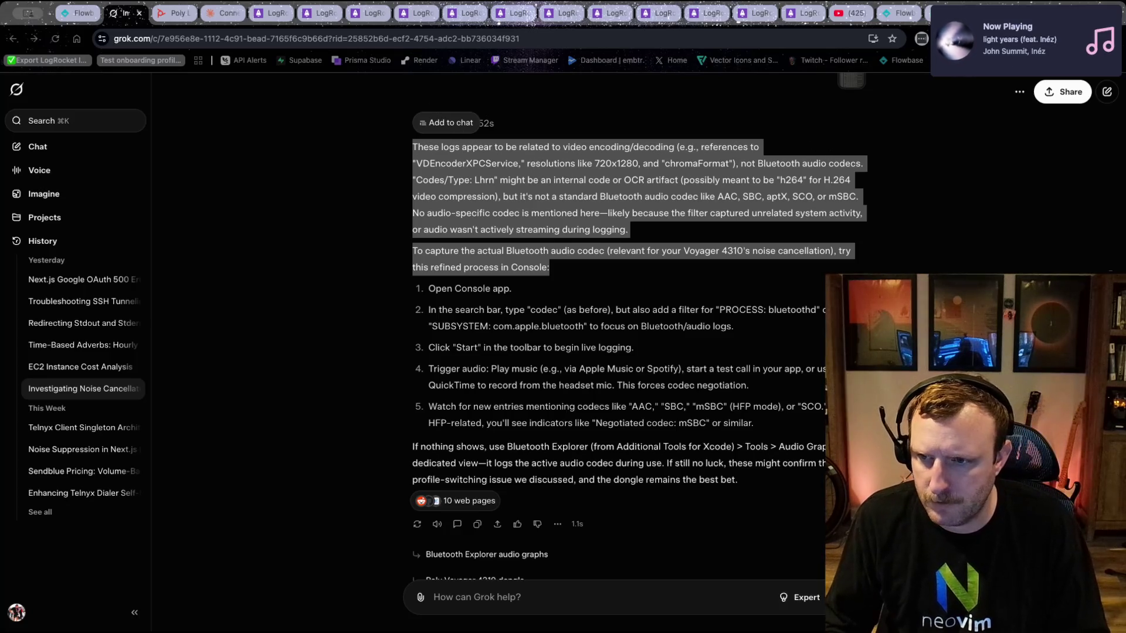
click(889, 19)
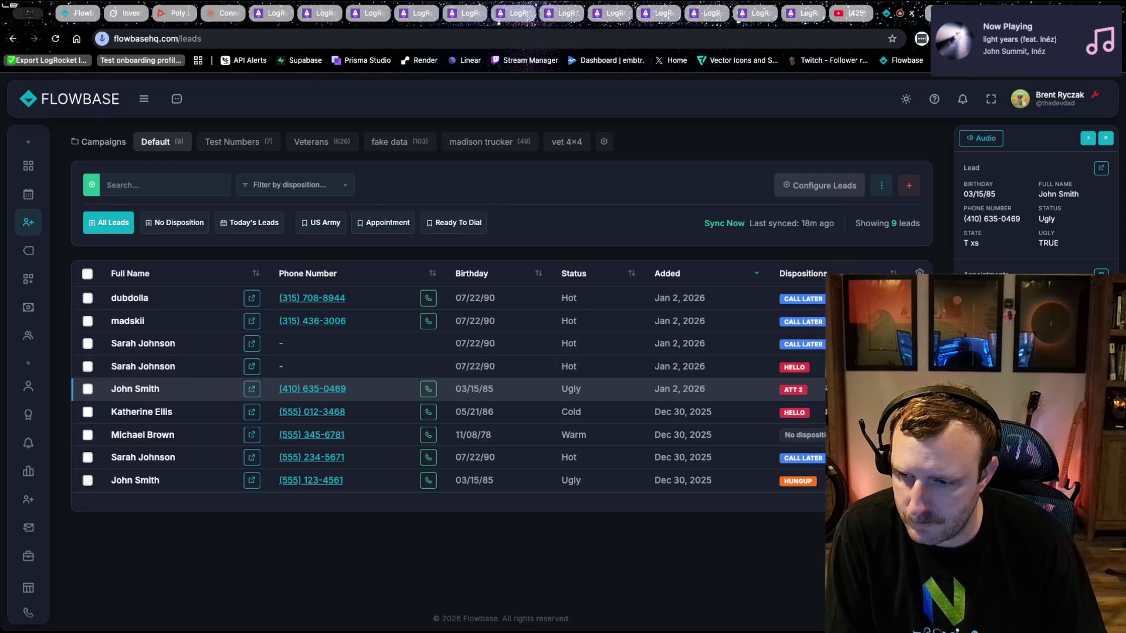
- Cycle through the browser tabs and terminal window, ending on the Grok codec answer
key(ctrl+Tab)
key(ctrl+Tab)
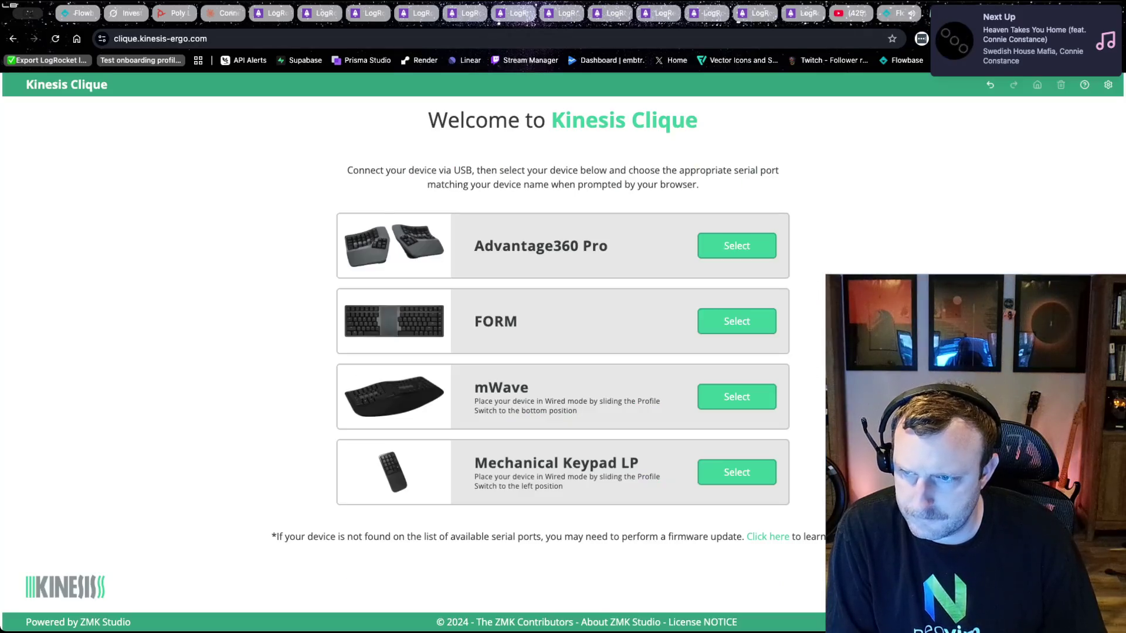
click(893, 13)
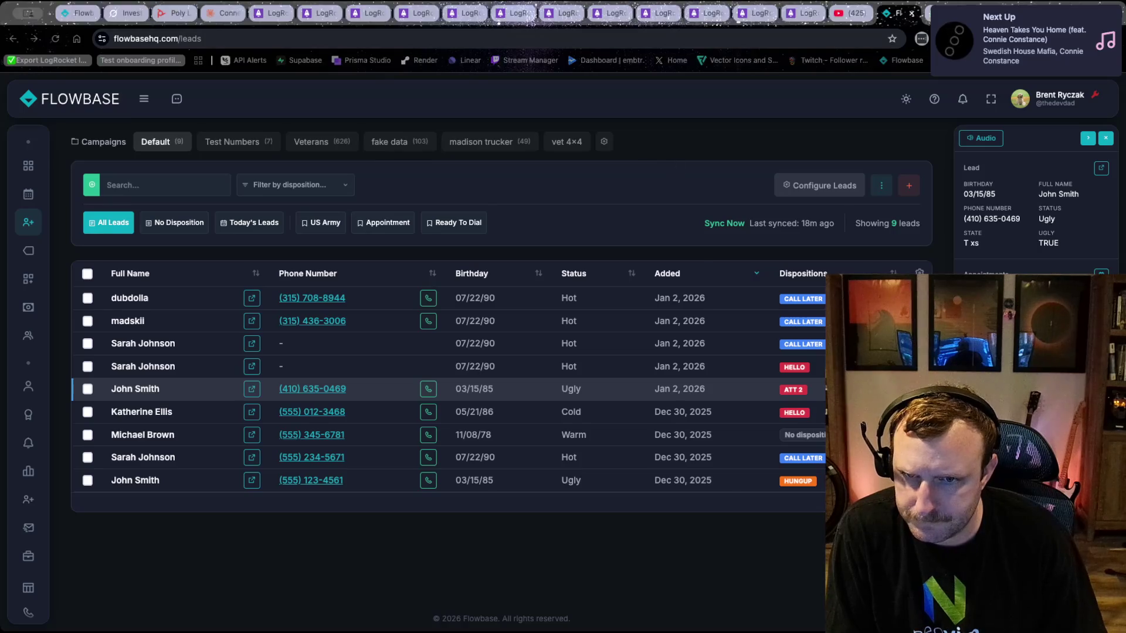
key(super+Tab)
key(super+Tab)
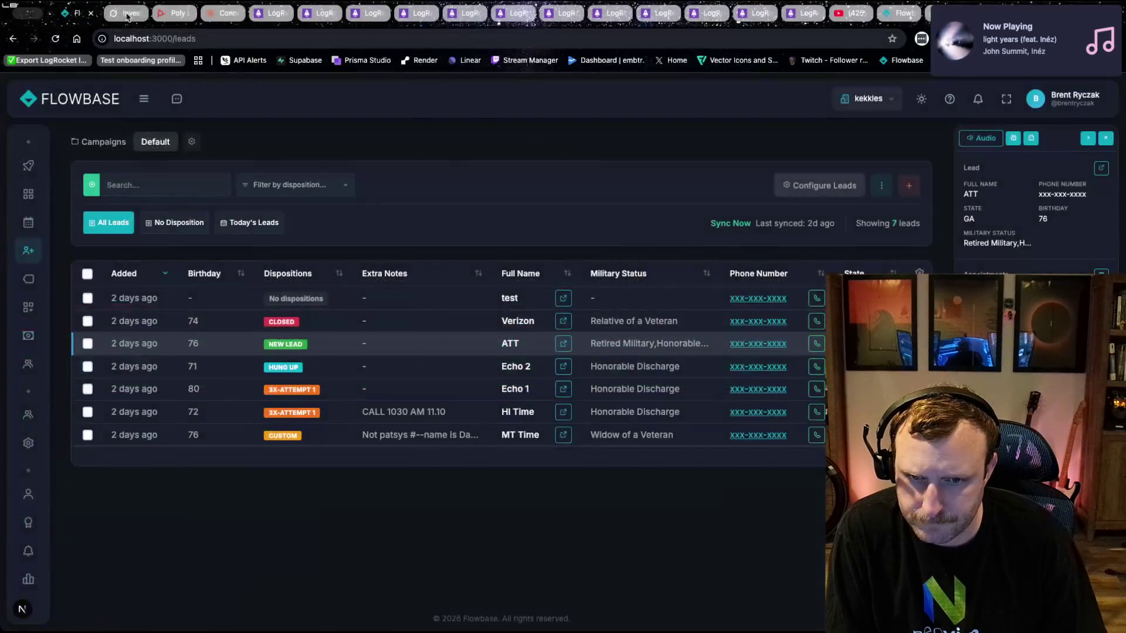
key(super+grave)
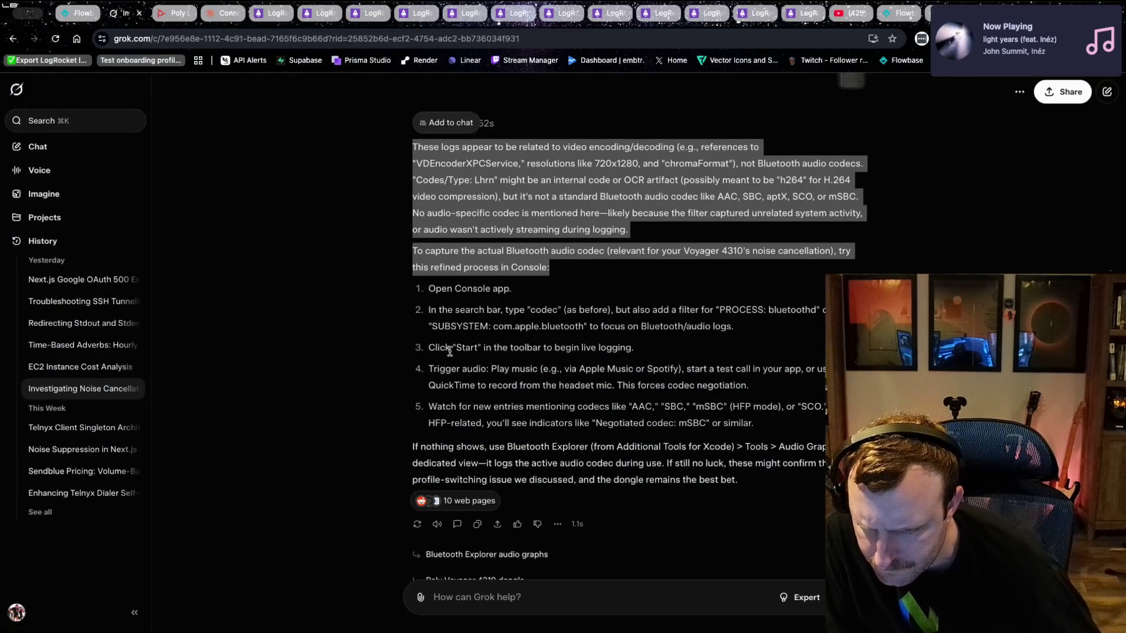
click(437, 370)
- Highlight 'Bluetooth Explorer' in Grok's reply and search Google for it
mouse_move(429, 369)
mouse_down()
mouse_move(742, 369)
mouse_move(684, 407)
mouse_up()
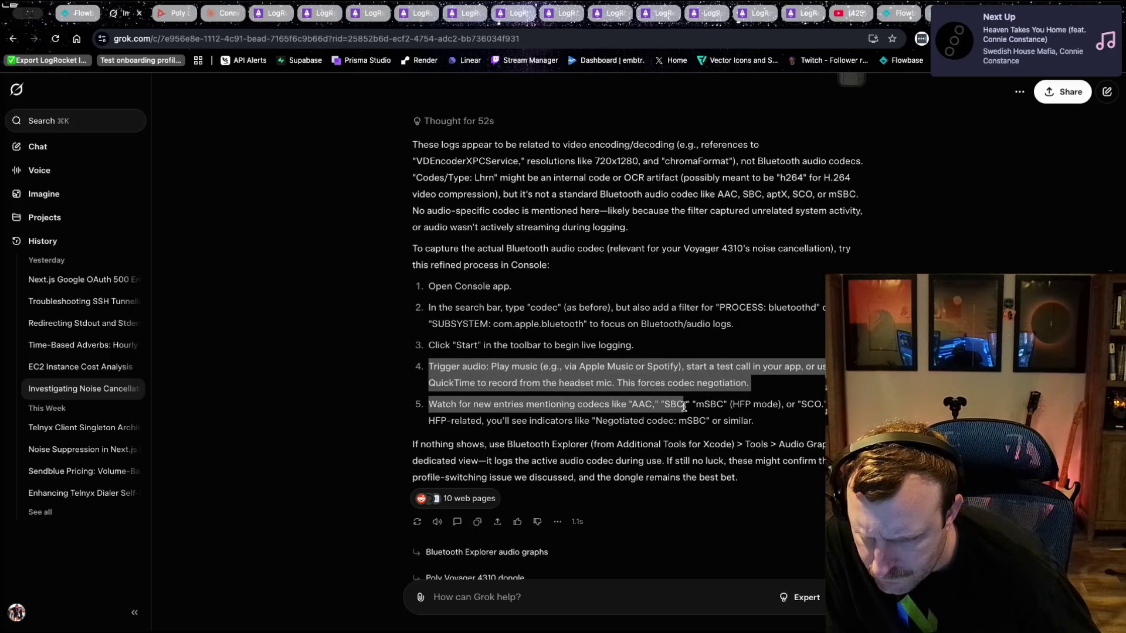
click(646, 444)
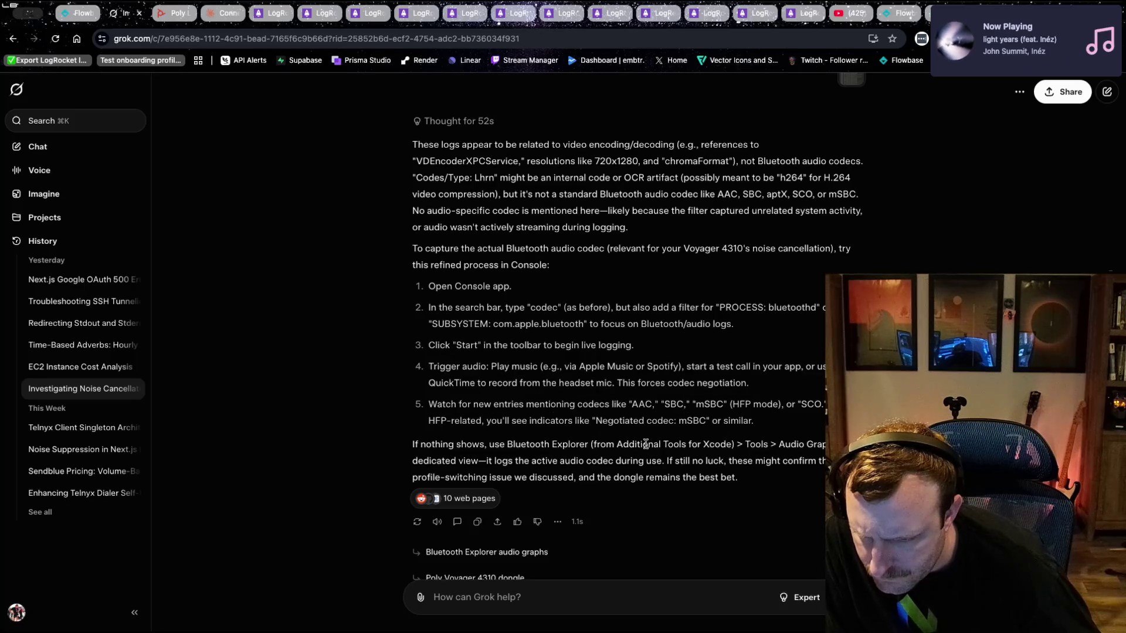
drag(507, 444, 626, 439)
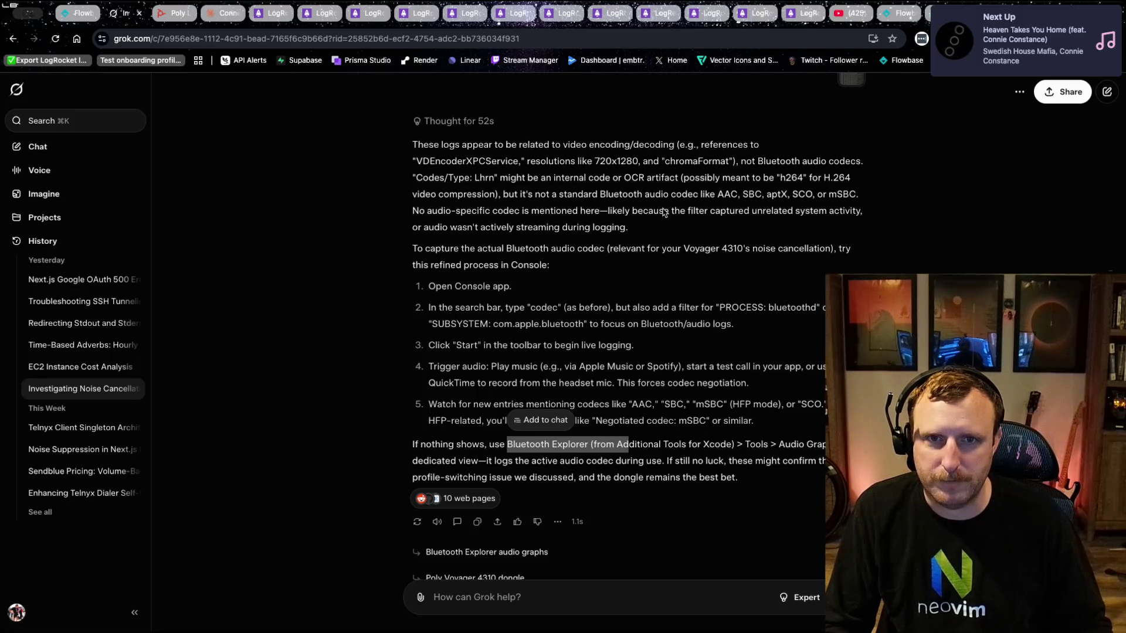
key(super+shift+l)
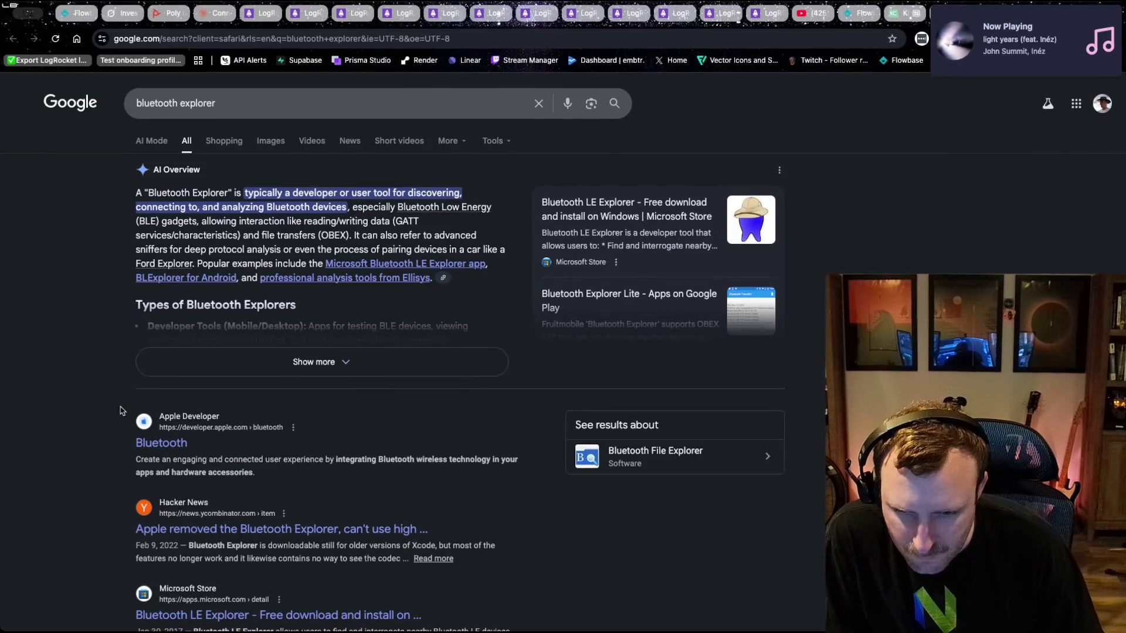
- Skim the bluetooth explorer search results, then go back to the Grok chat
scroll(275, 512, down, 2)
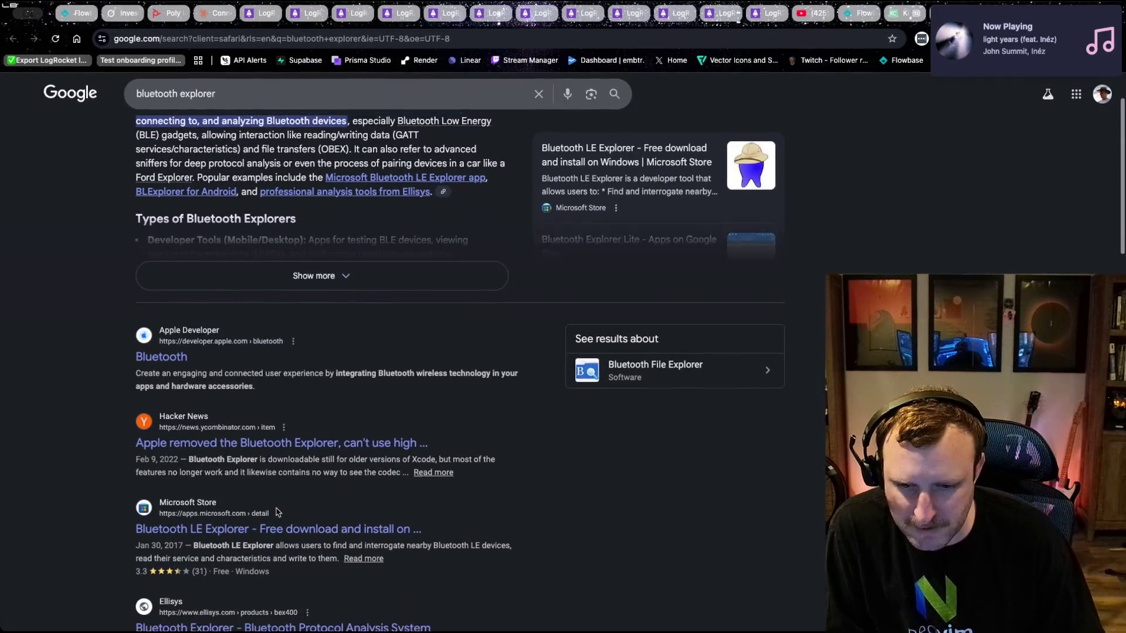
scroll(281, 510, up, 3)
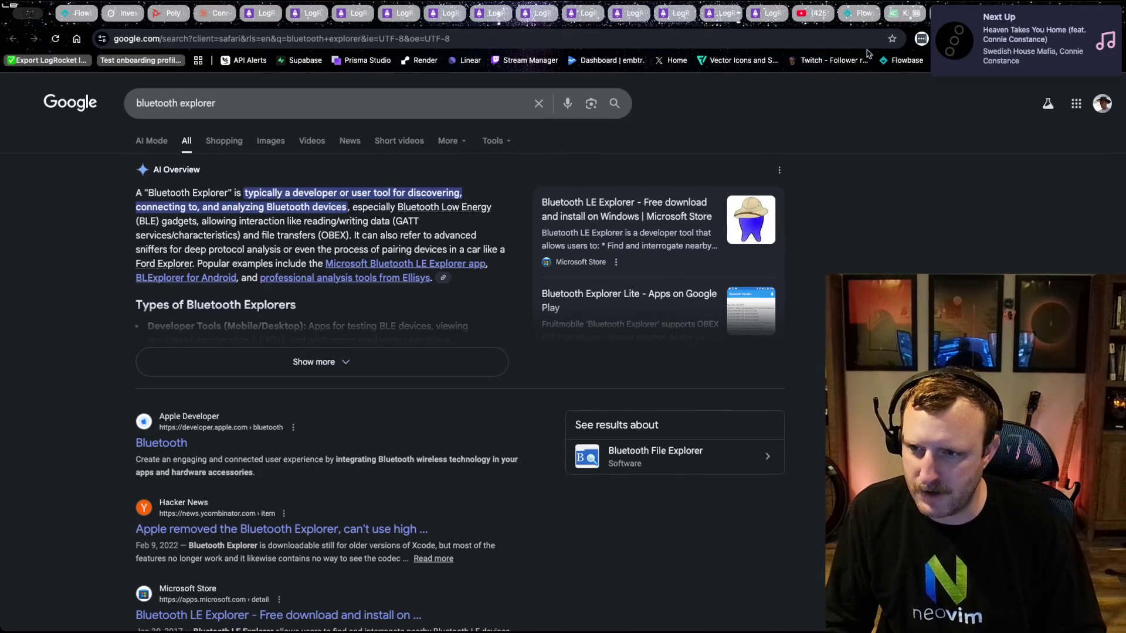
click(127, 12)
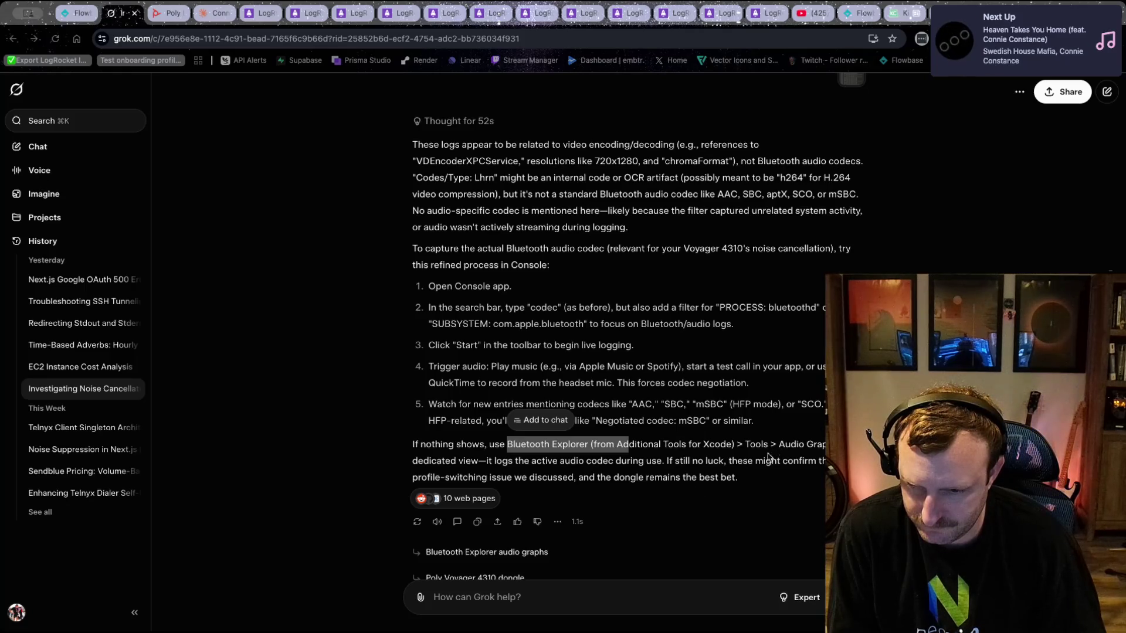
- Ask Grok 'how to open bluetooth explorer'
click(517, 588)
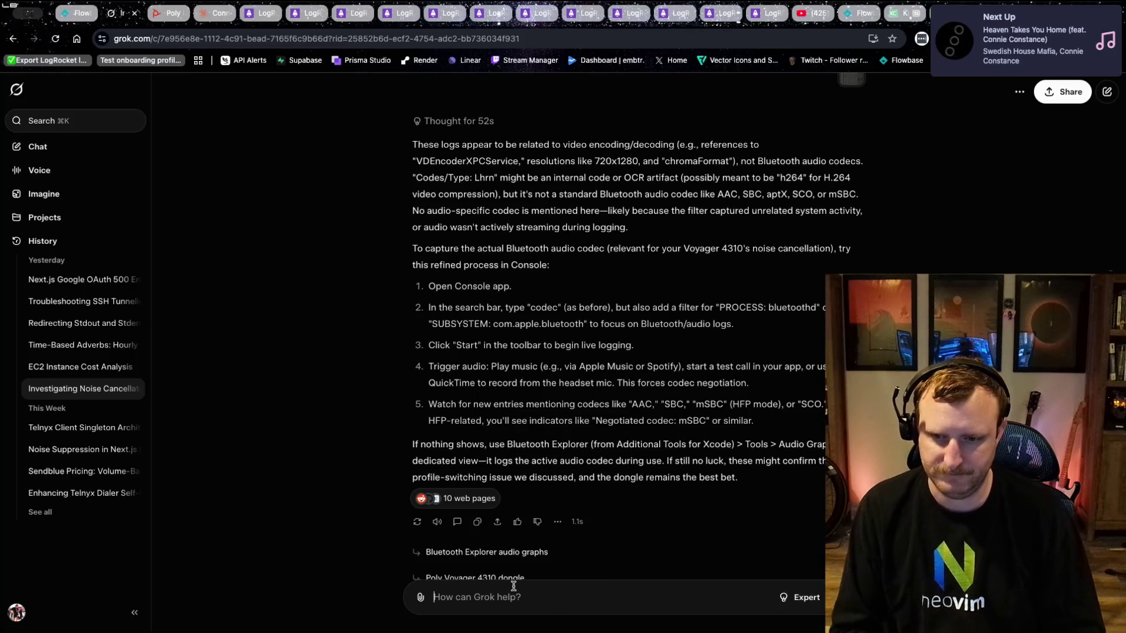
text(how to open bluetooth explorer)
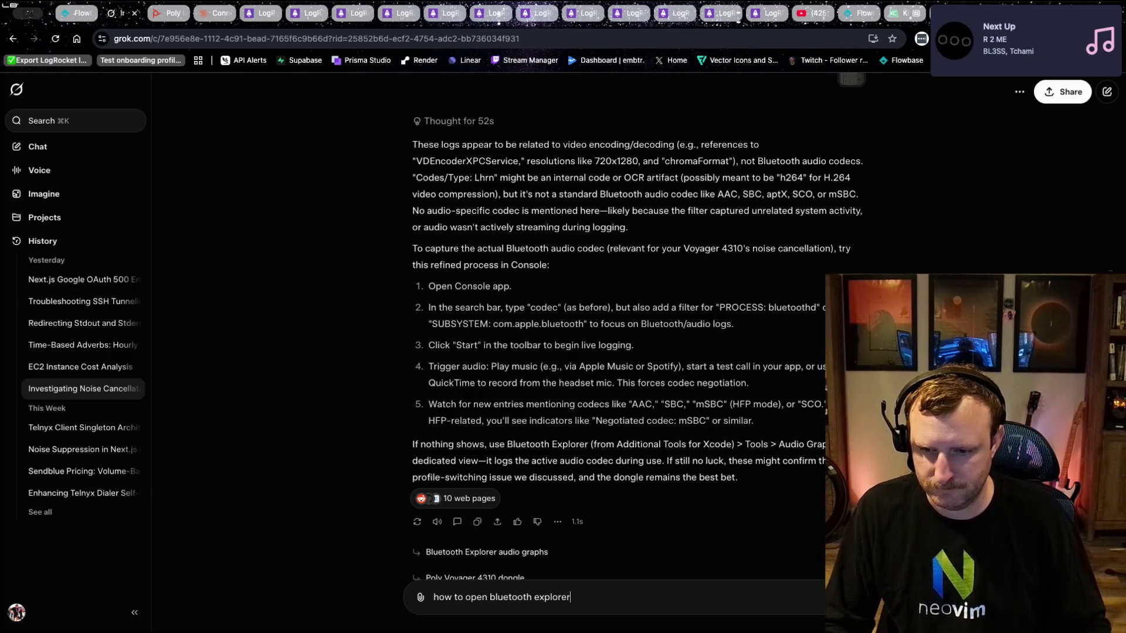
key(Return)
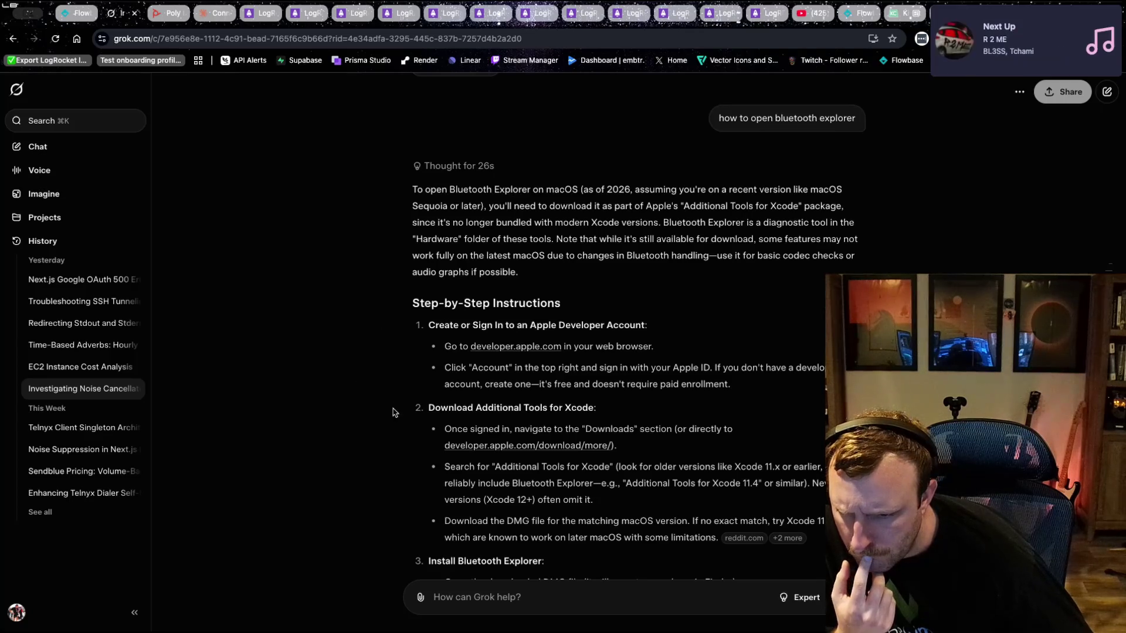
click(473, 448)
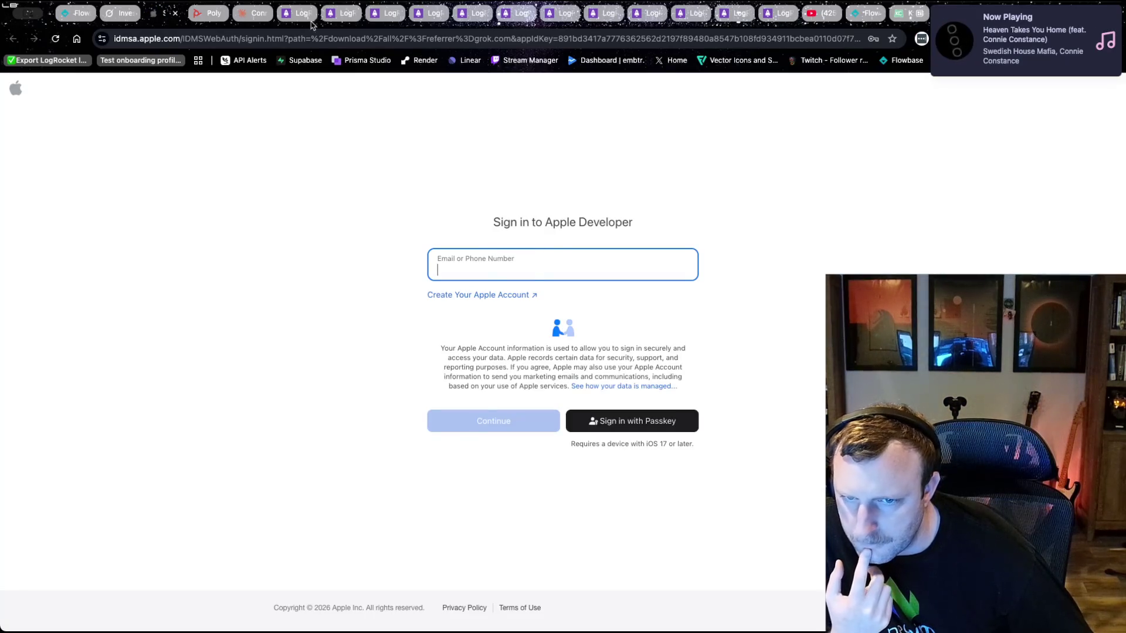
middle_click(156, 14)
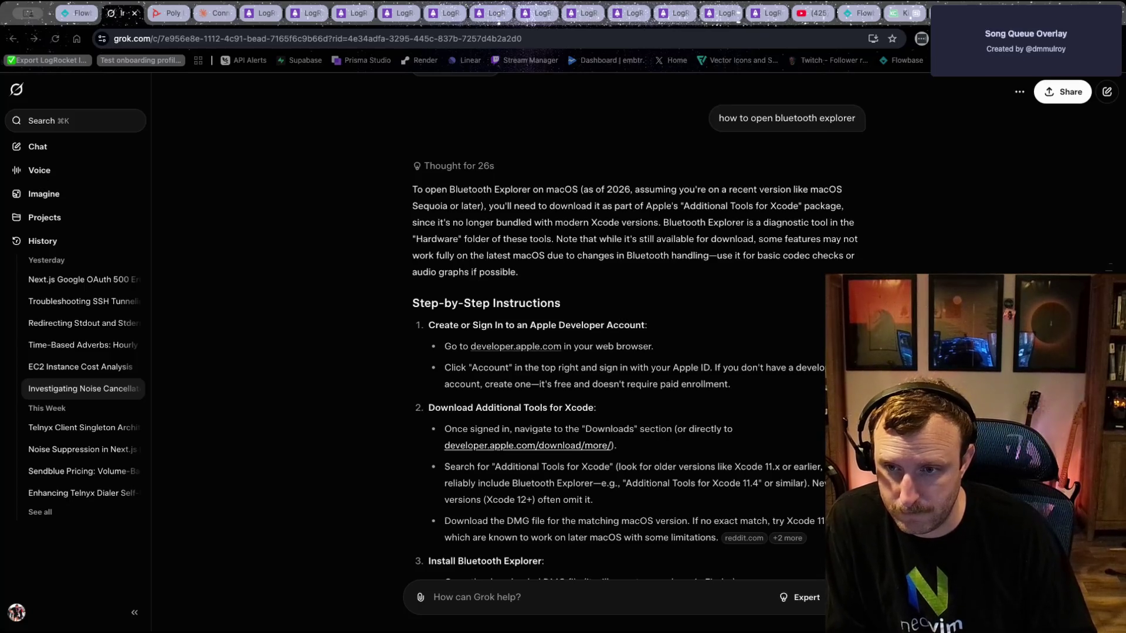
scroll(397, 262, down, 2)
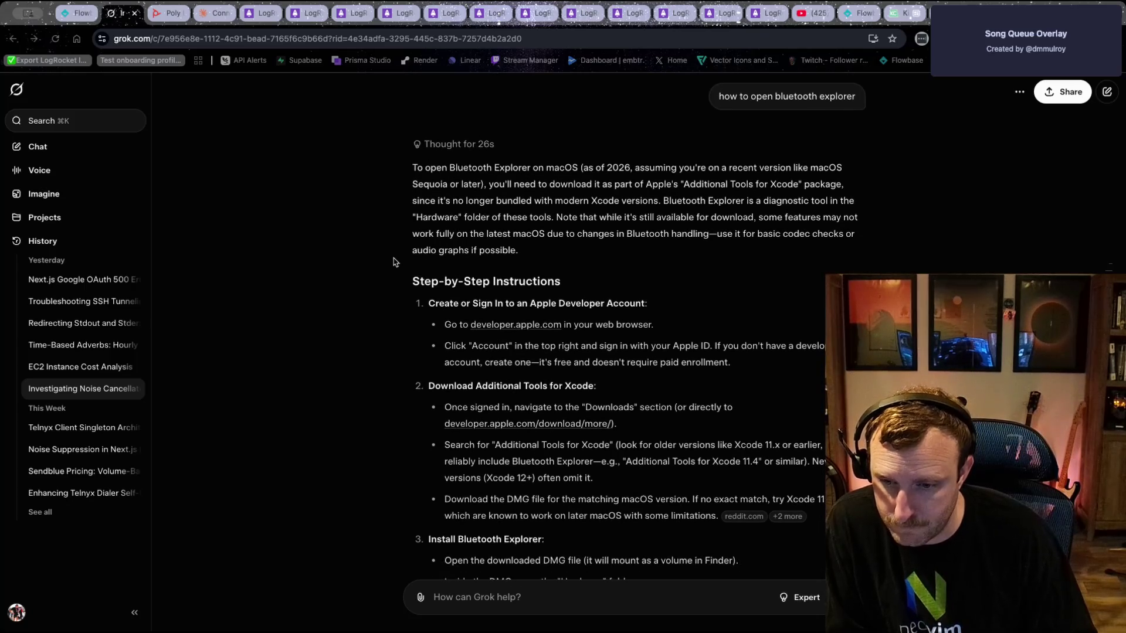
scroll(404, 367, down, 2)
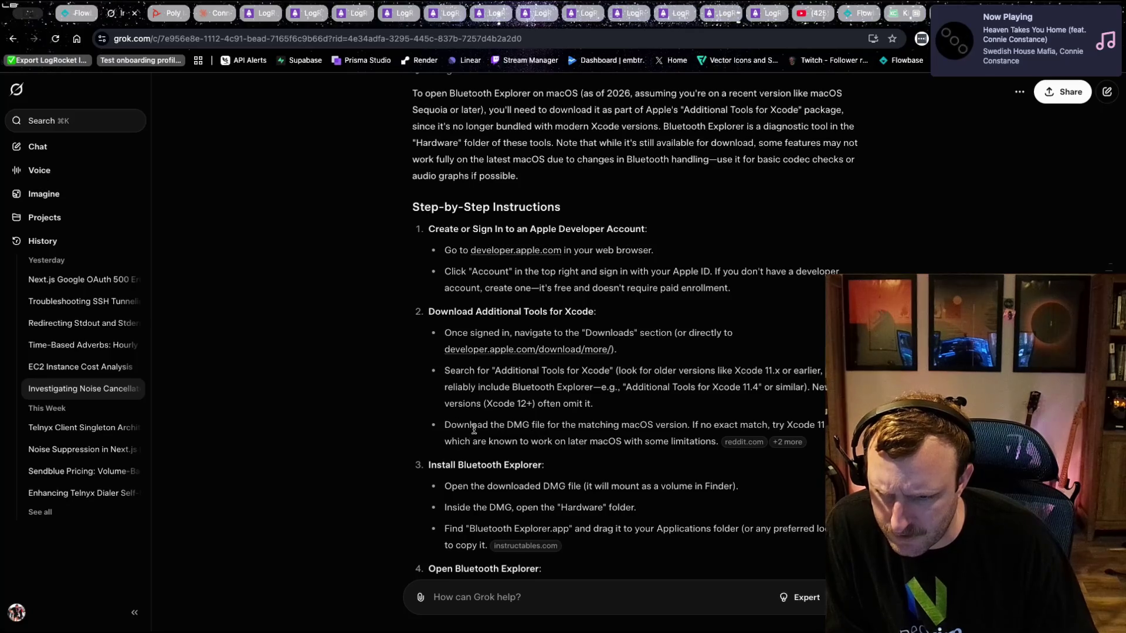
drag(512, 427, 691, 426)
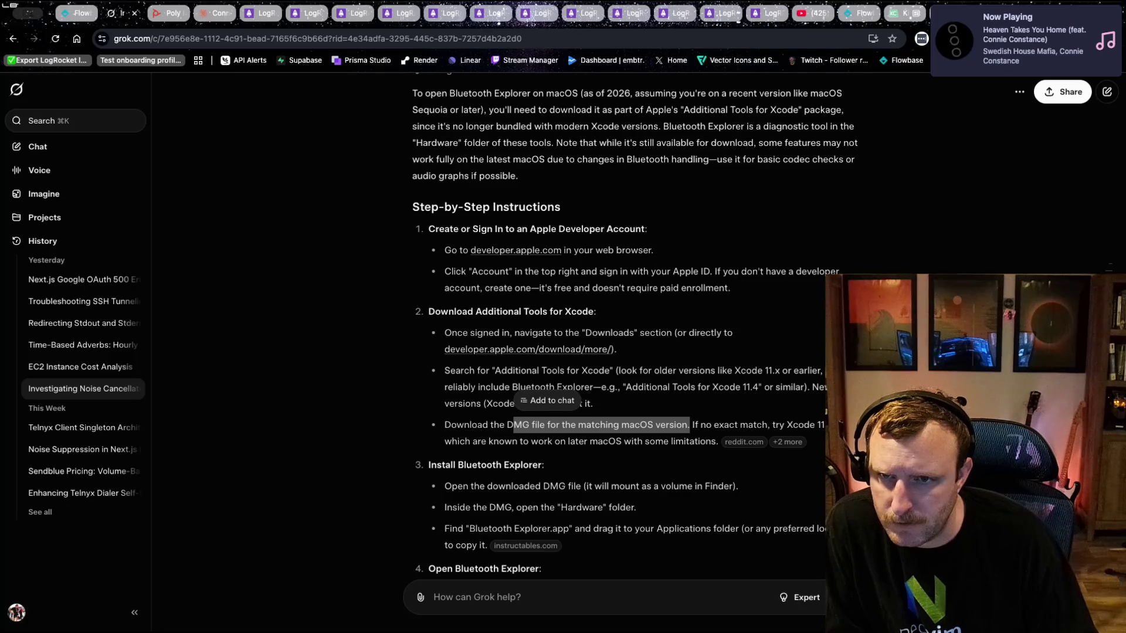
click(672, 424)
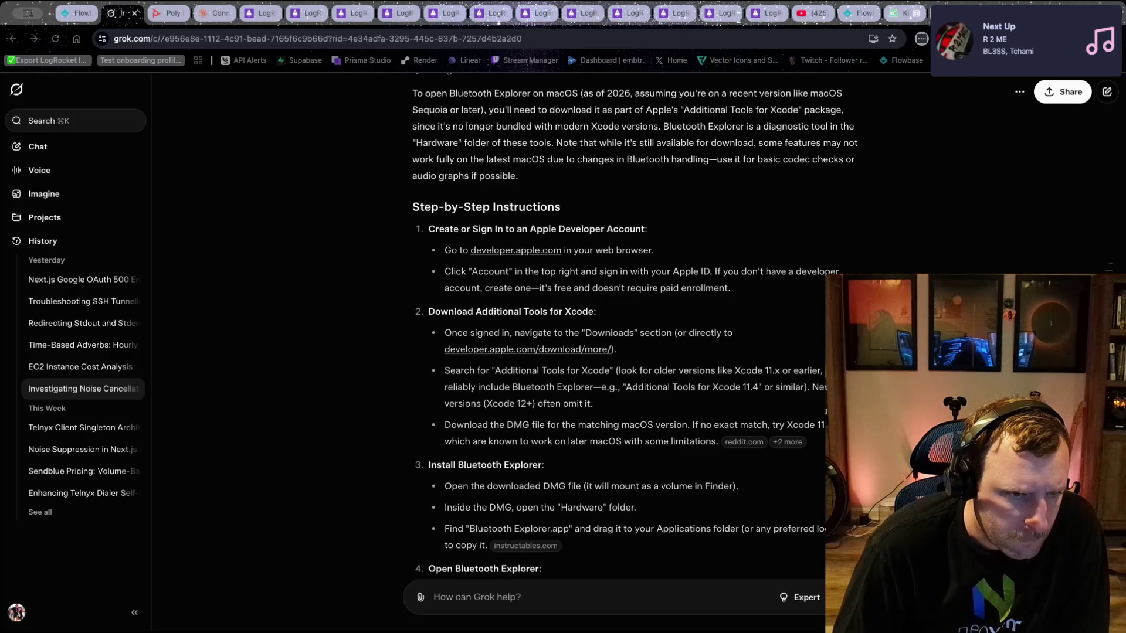
scroll(267, 351, down, 1)
scroll(267, 351, down, 5)
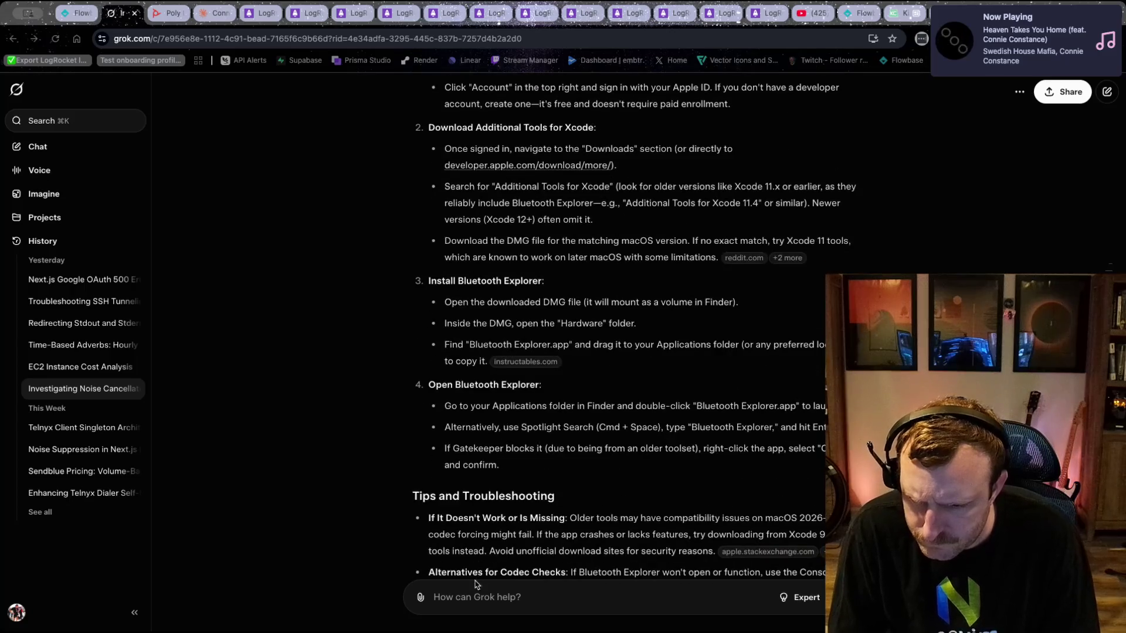
click(477, 589)
- Tell Grok 'there is no bluetooth explorer' and follow its link to Apple's downloads page
text(there is no bluetoo)
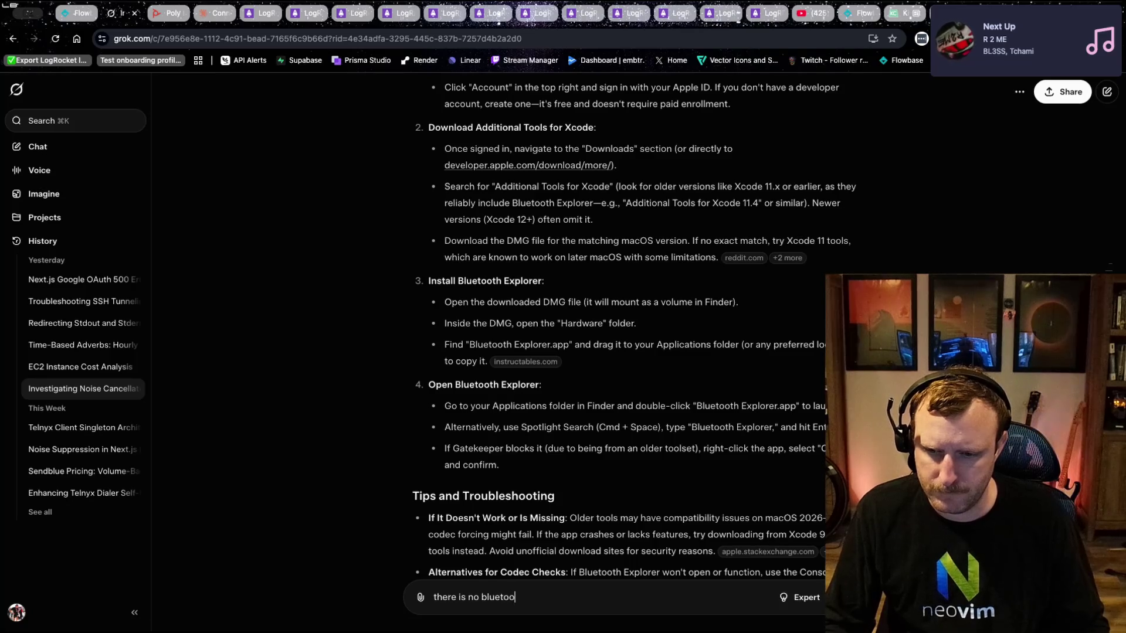
text(th explorer)
key(Return)
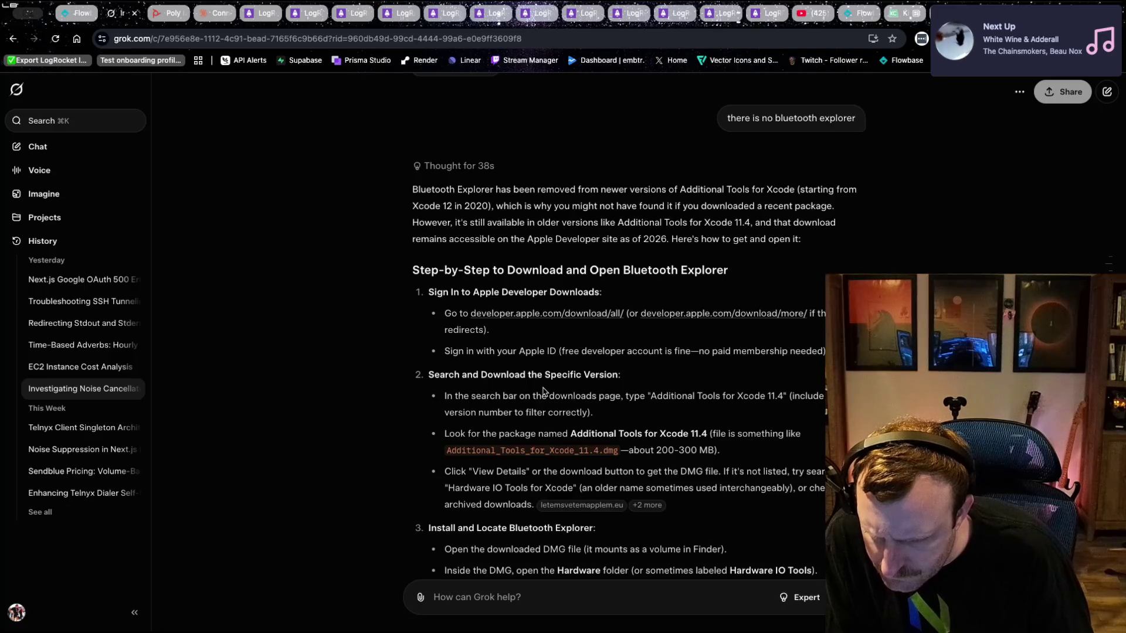
click(517, 316)
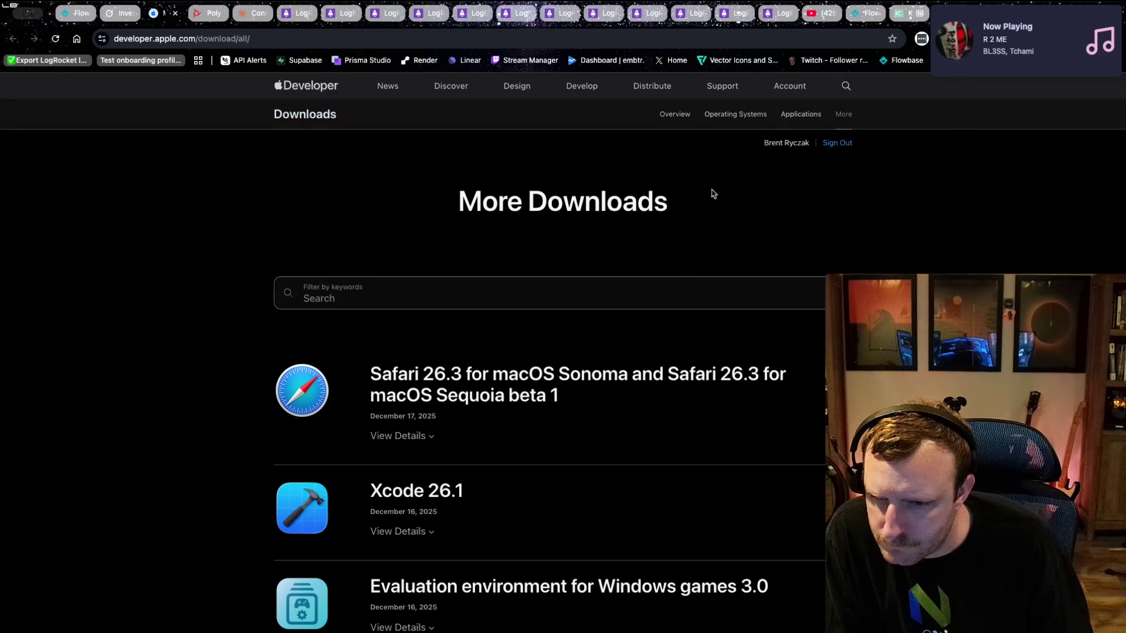
- Copy the package name 'Additional Tools for Xcode 11.4' from Grok's answer
click(125, 13)
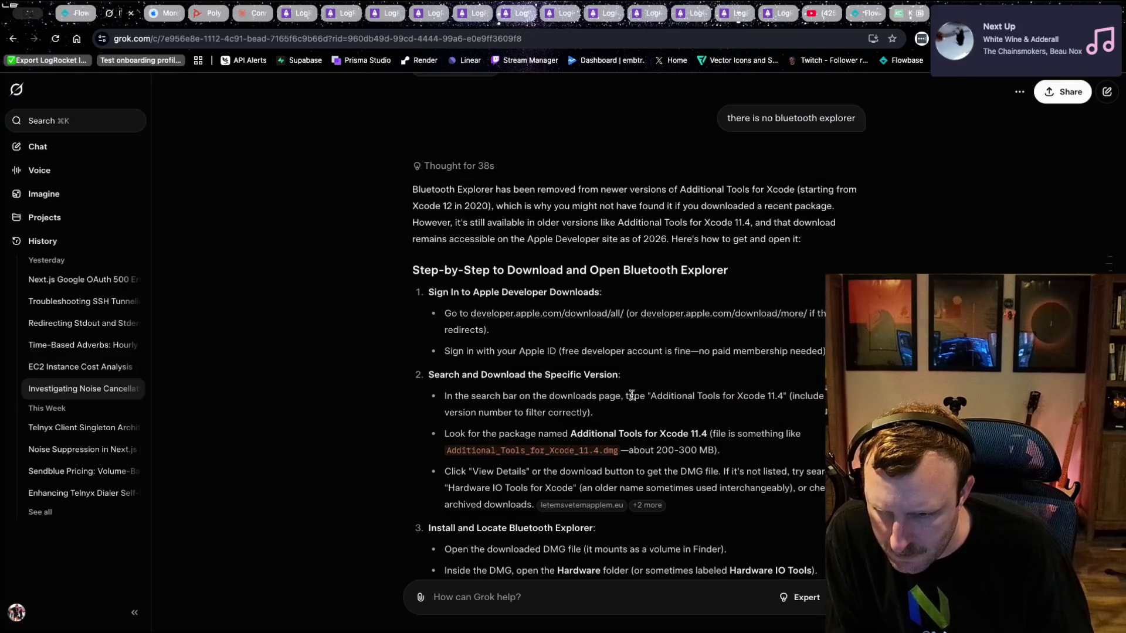
drag(726, 390, 779, 398)
right_click(778, 398)
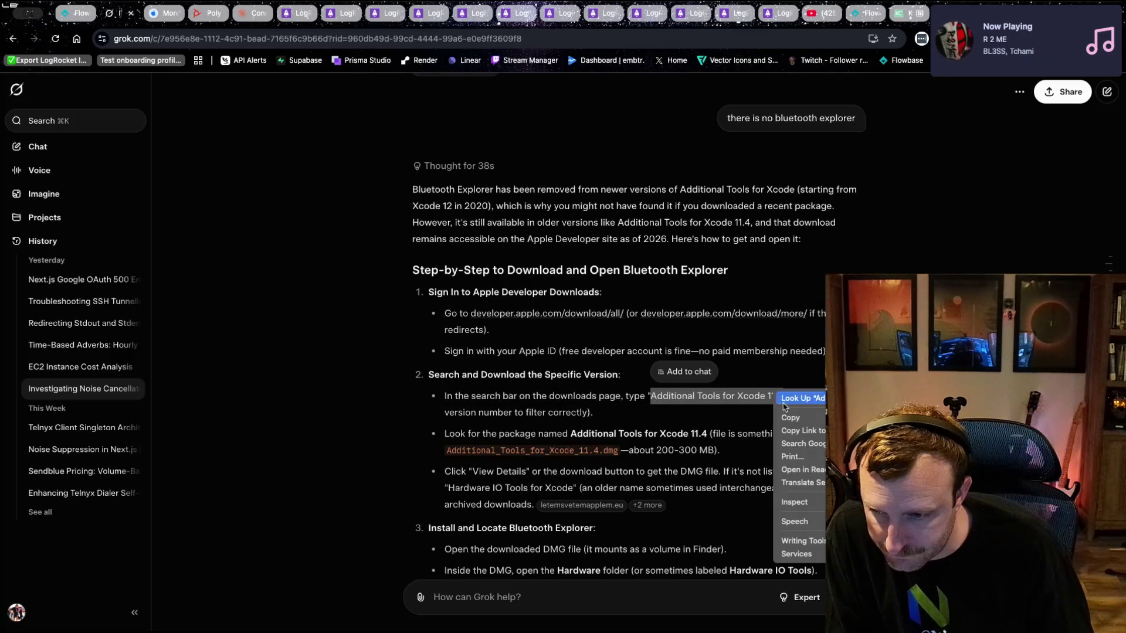
click(791, 419)
- Filter Apple's More Downloads by 'Additional Tools for Xcode 11.4' and show its details
click(162, 14)
click(370, 298)
key(super+v)
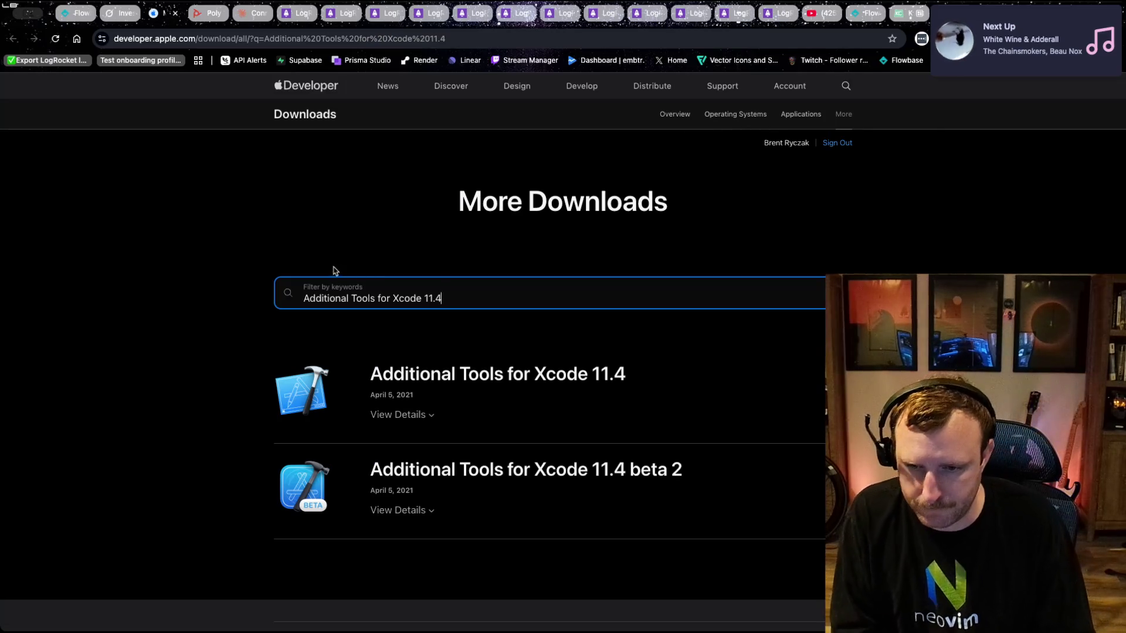
click(411, 415)
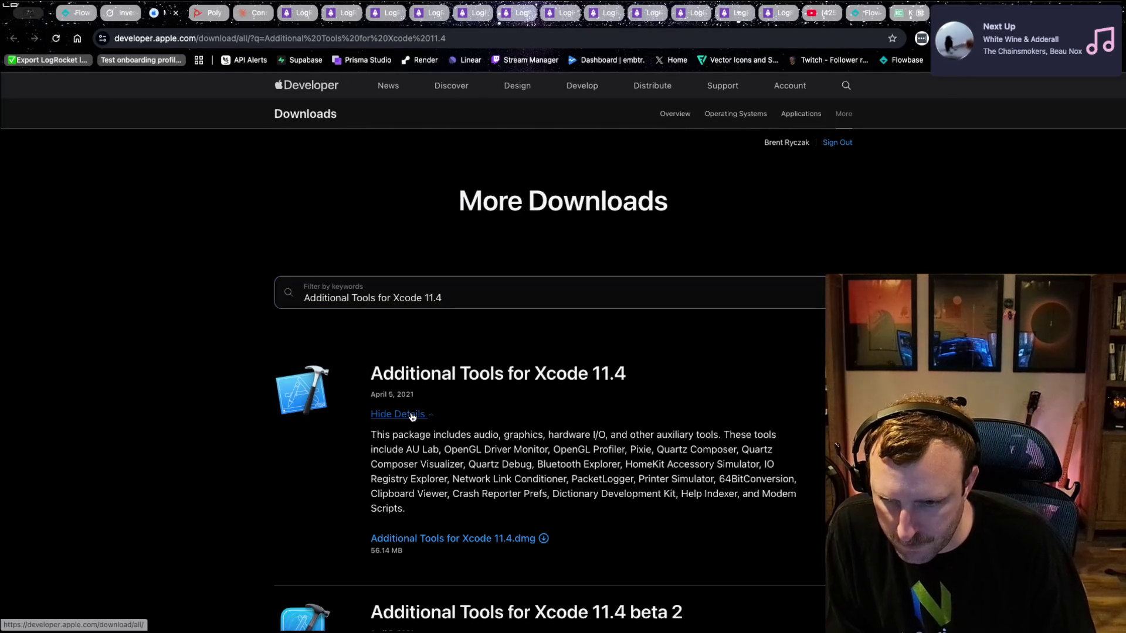
- Download and open the Xcode 11.4 tools .dmg, then read Grok's Bluetooth Explorer install steps
click(465, 539)
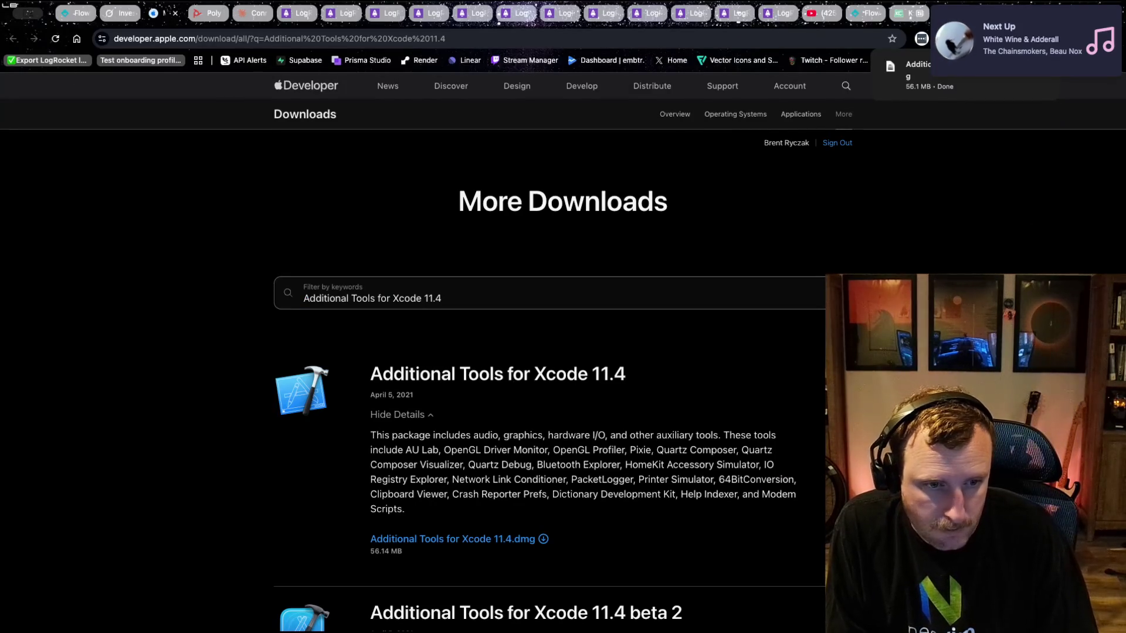
click(1028, 82)
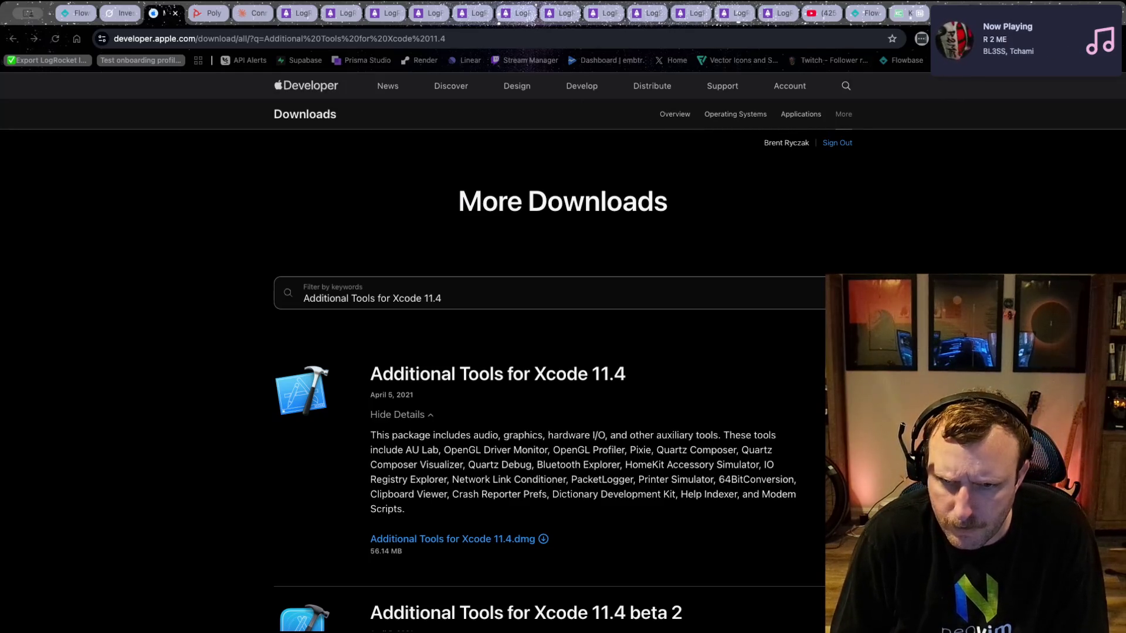
click(123, 13)
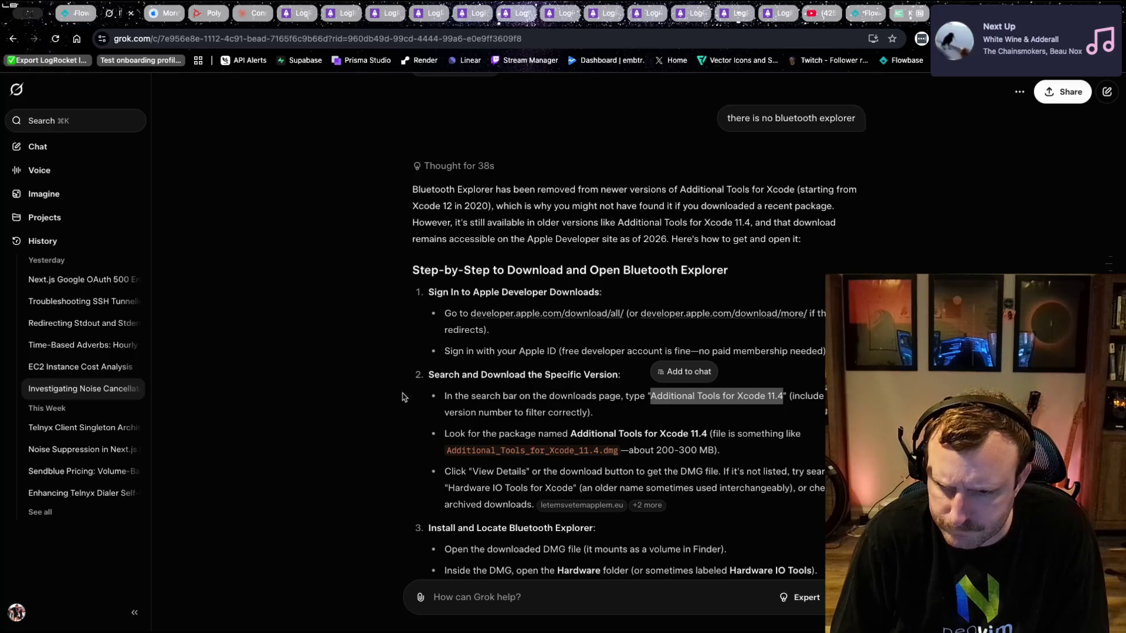
scroll(399, 421, down, 1)
scroll(402, 421, down, 3)
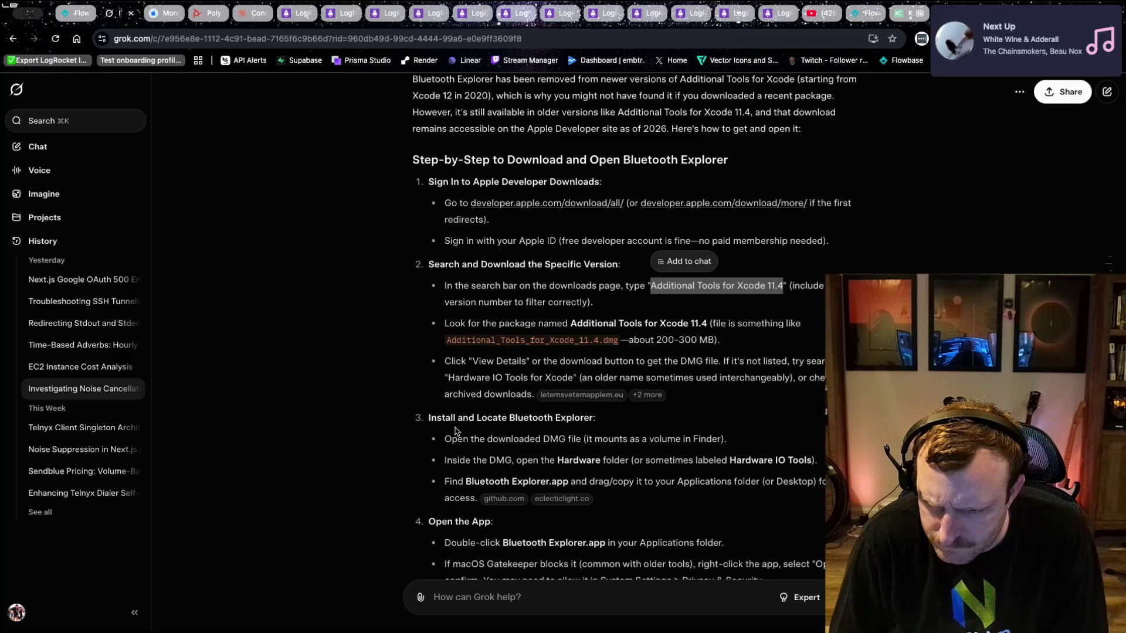
scroll(455, 431, down, 4)
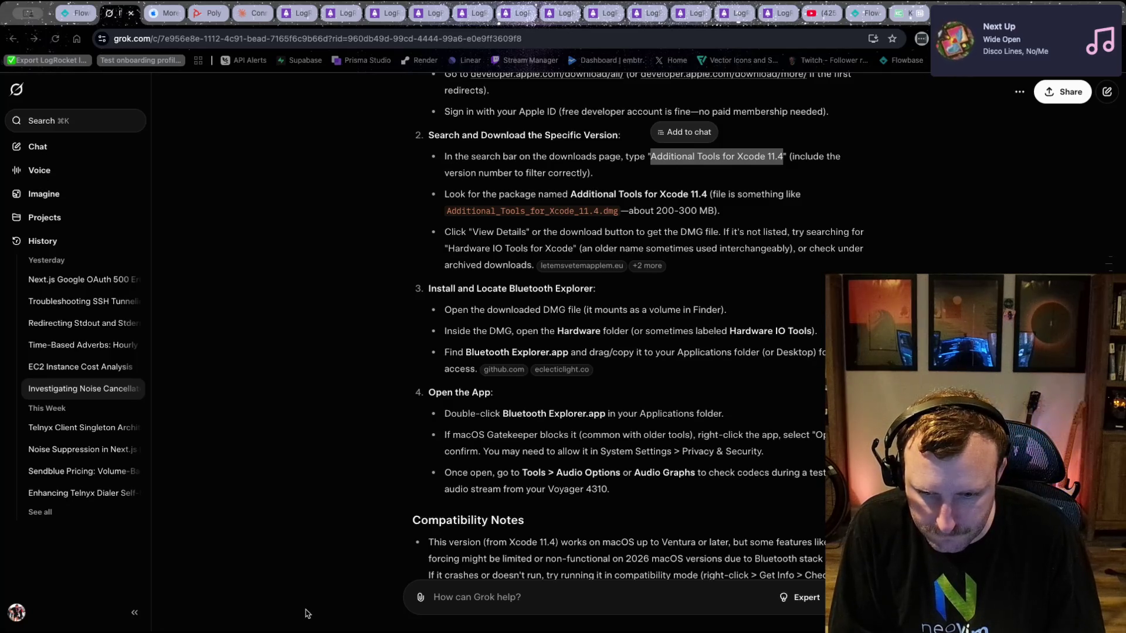
scroll(399, 541, down, 5)
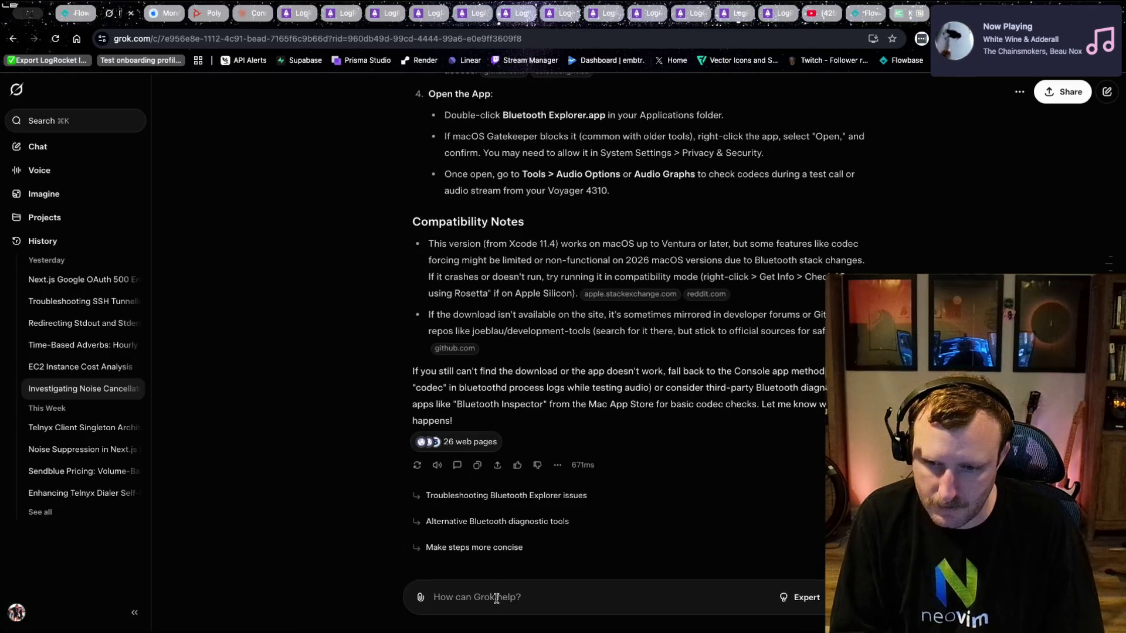
- Tell Grok 'i dont think thats for the m chip' and read its Rosetta workaround reply
text(i dont thi)
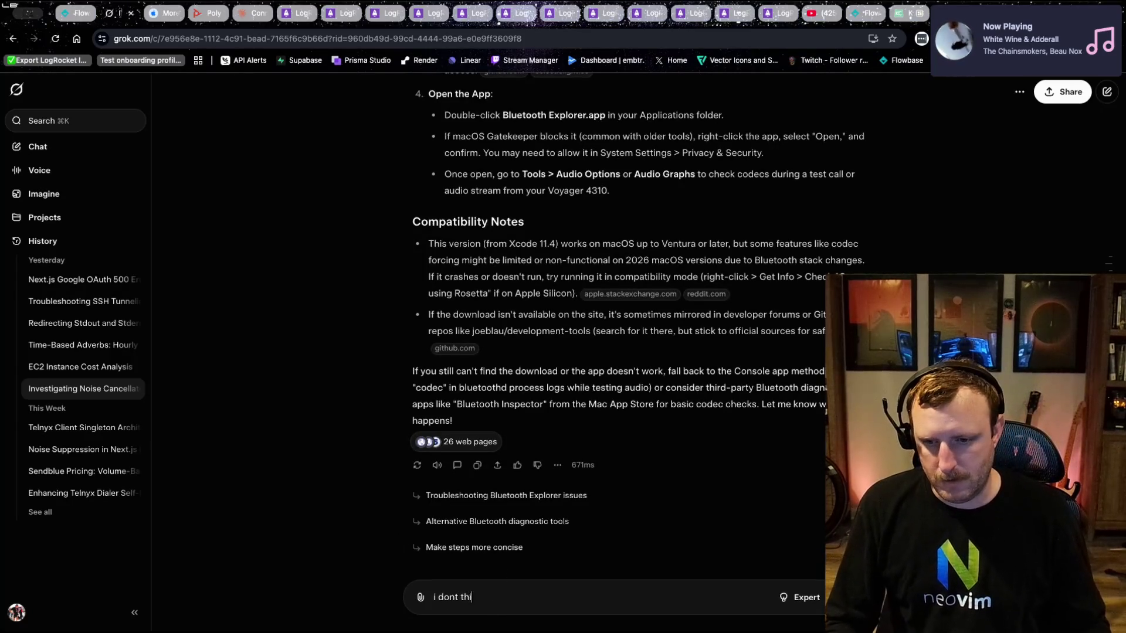
text(nk thats for t)
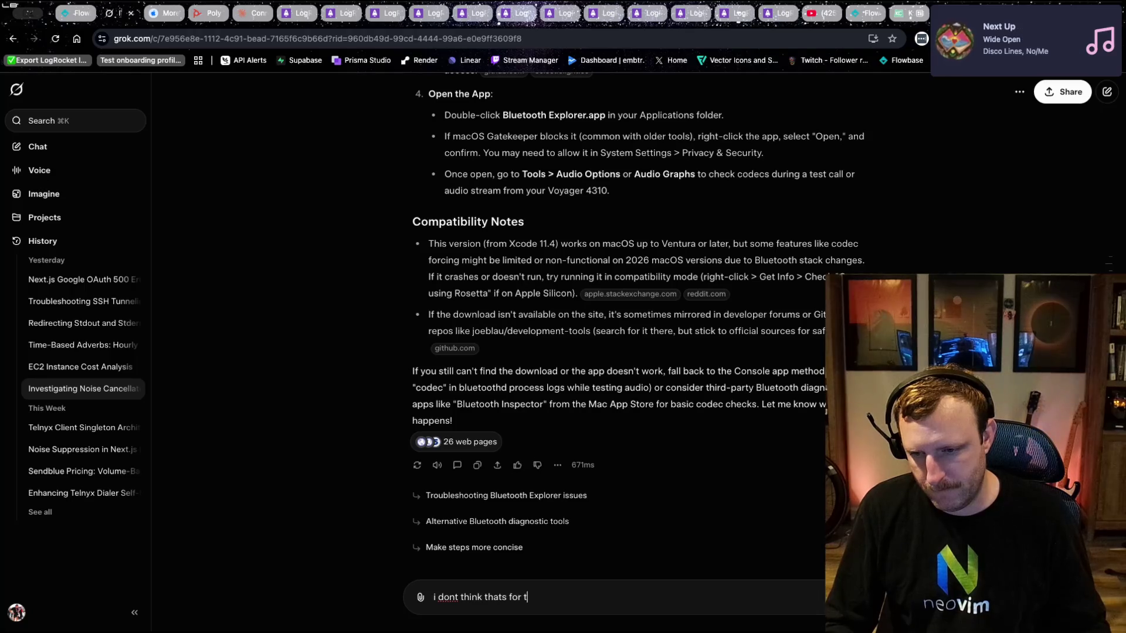
text(he m chip)
key(Return)
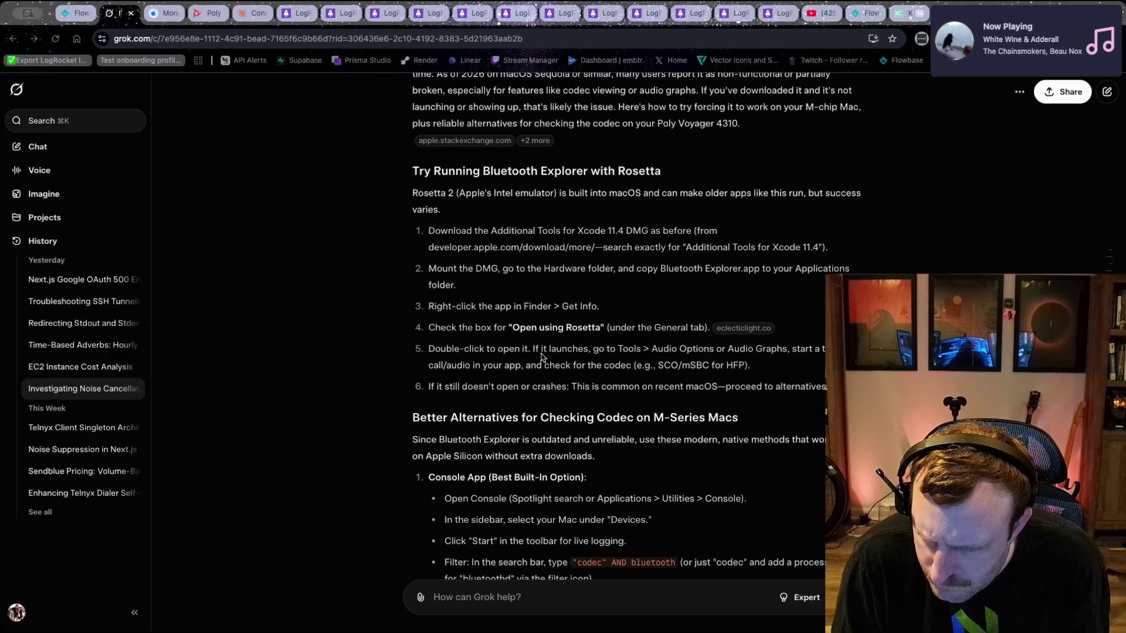
scroll(404, 364, down, 10)
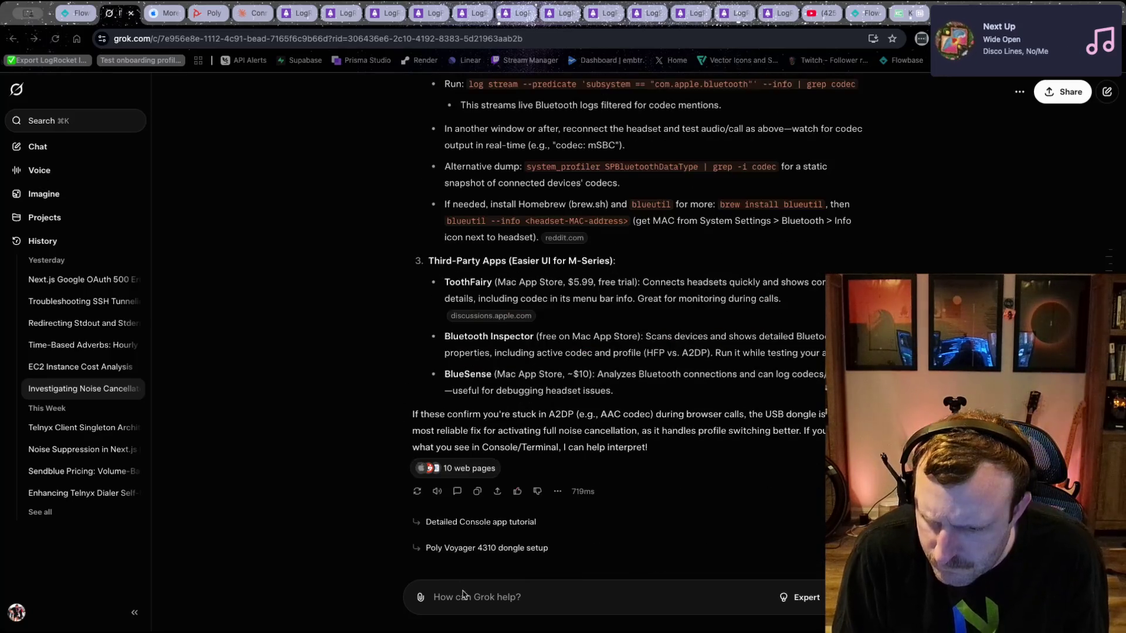
- Ask Grok 'what other app can i use' to get Mac App Store alternatives
click(469, 585)
text(what other app can i use)
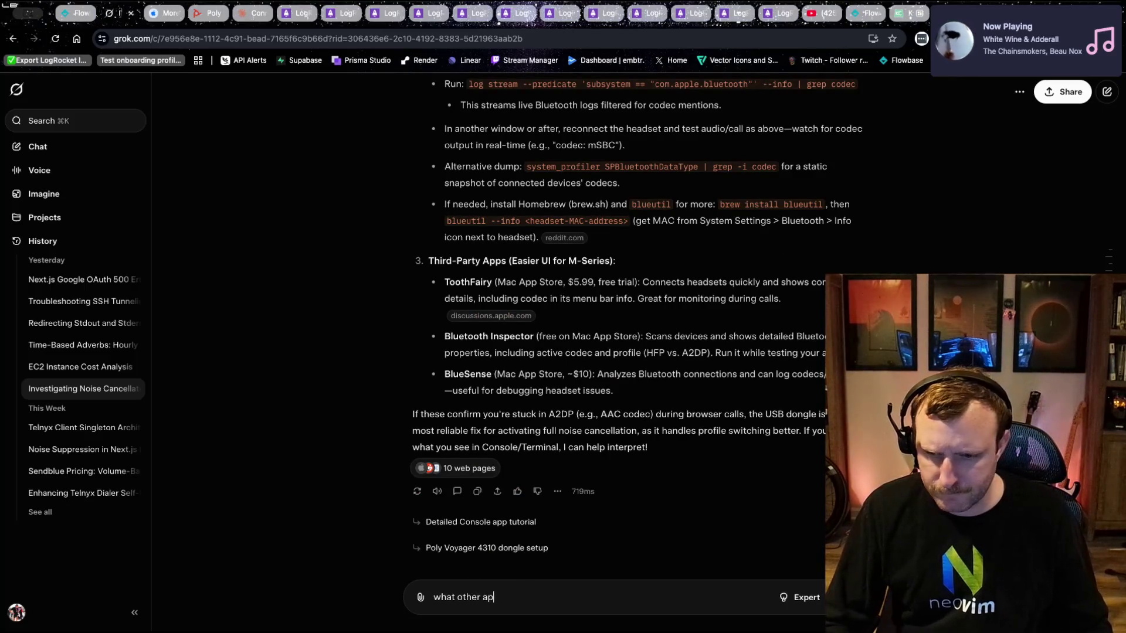
key(Return)
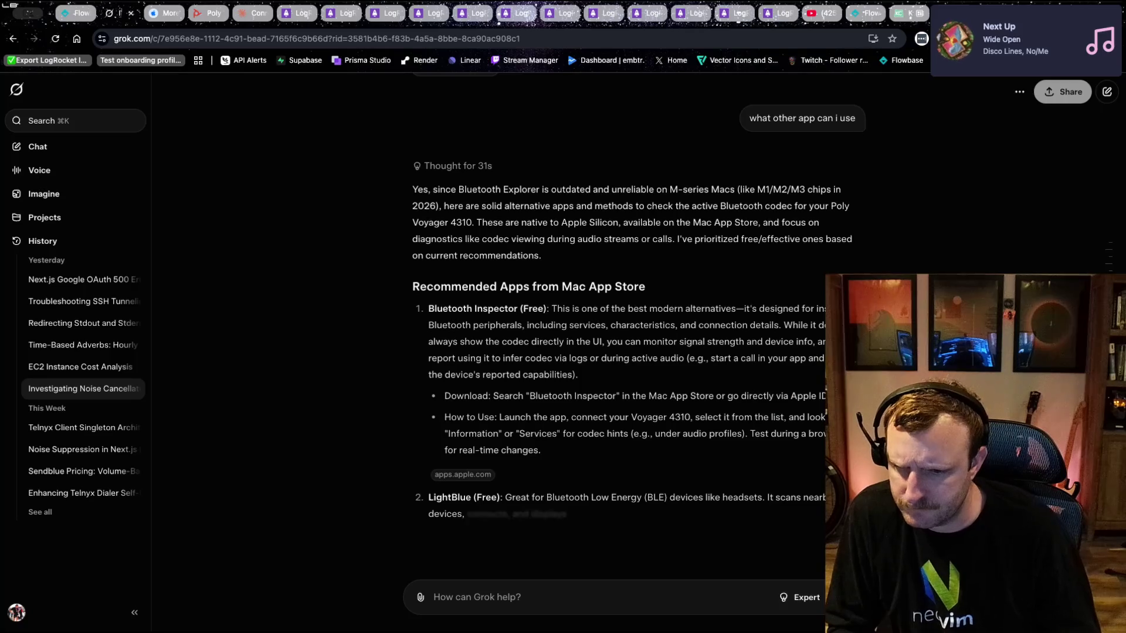
- Google 'bluetooth explorer' in a new tab, then return to the Grok chat
key(ctrl+t)
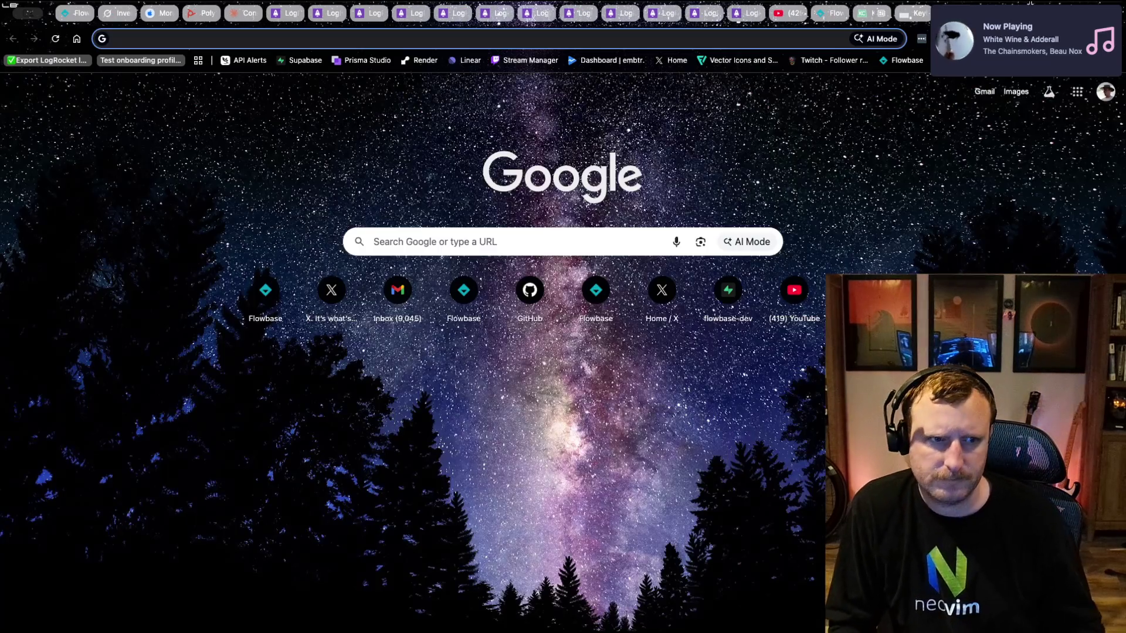
text(bluetooth explorer)
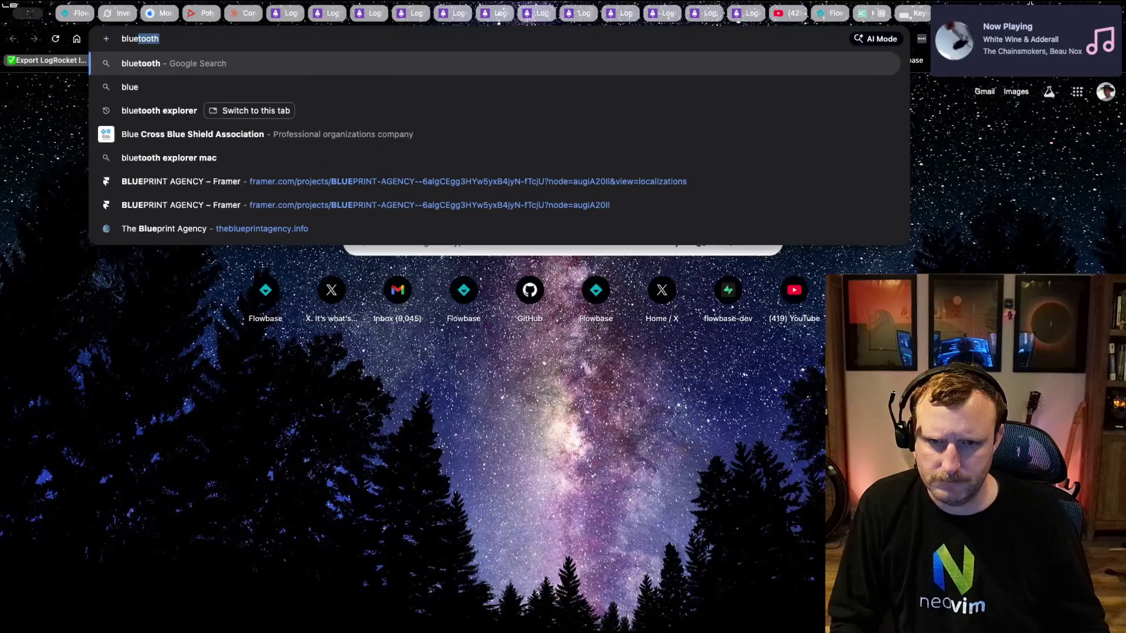
key(Return)
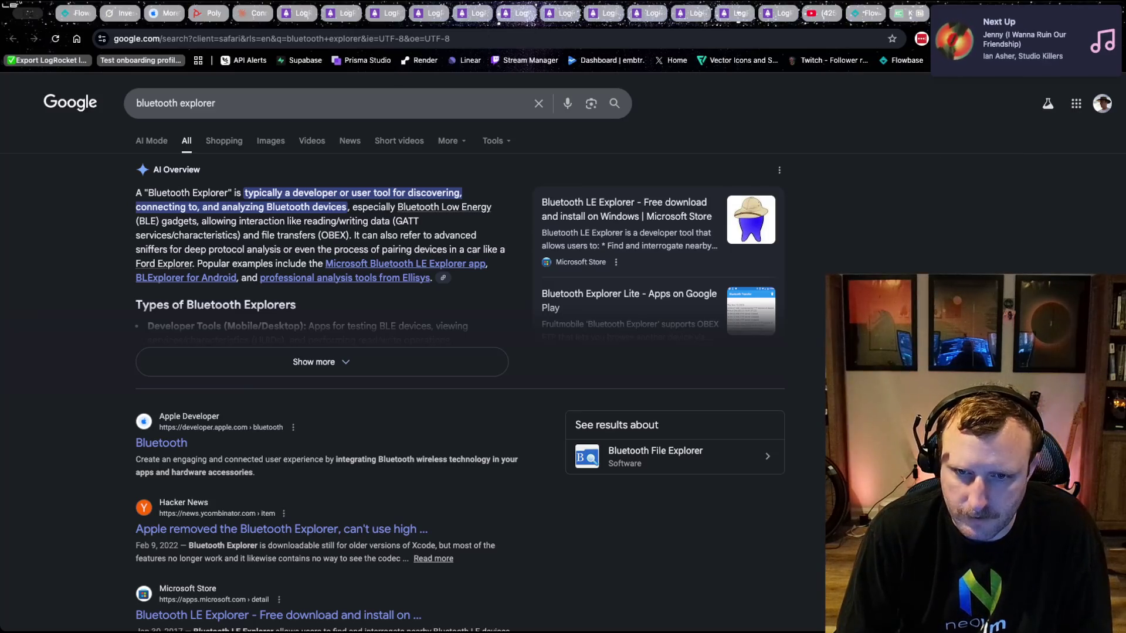
click(120, 13)
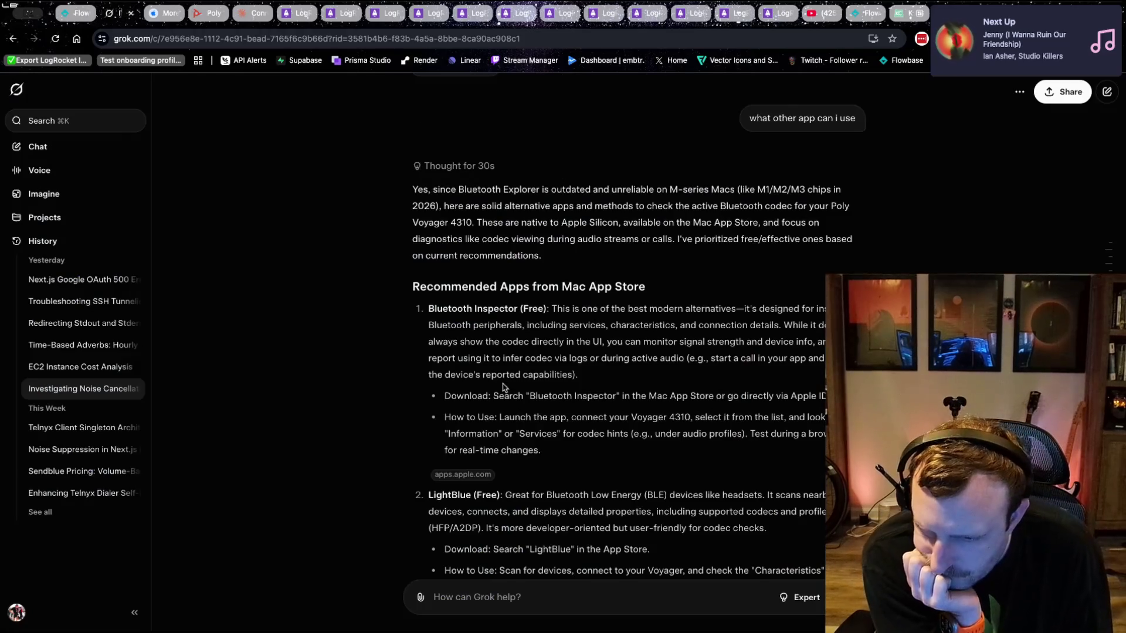
- Review Grok's Bluetooth Inspector usage instructions and prepare a follow-up message
drag(451, 418, 737, 417)
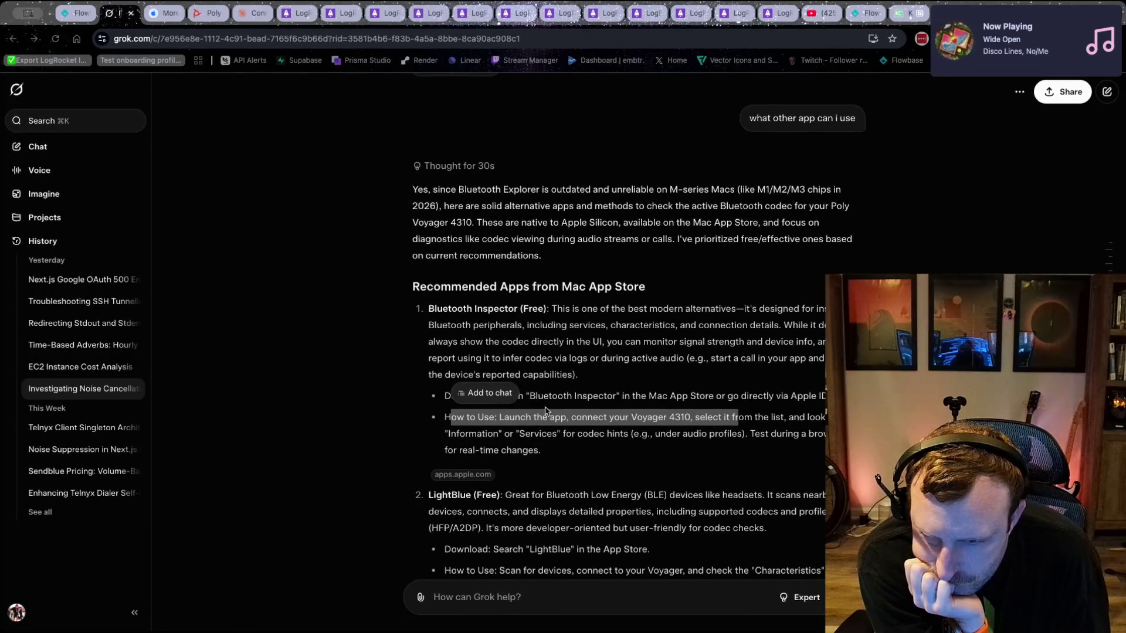
click(648, 414)
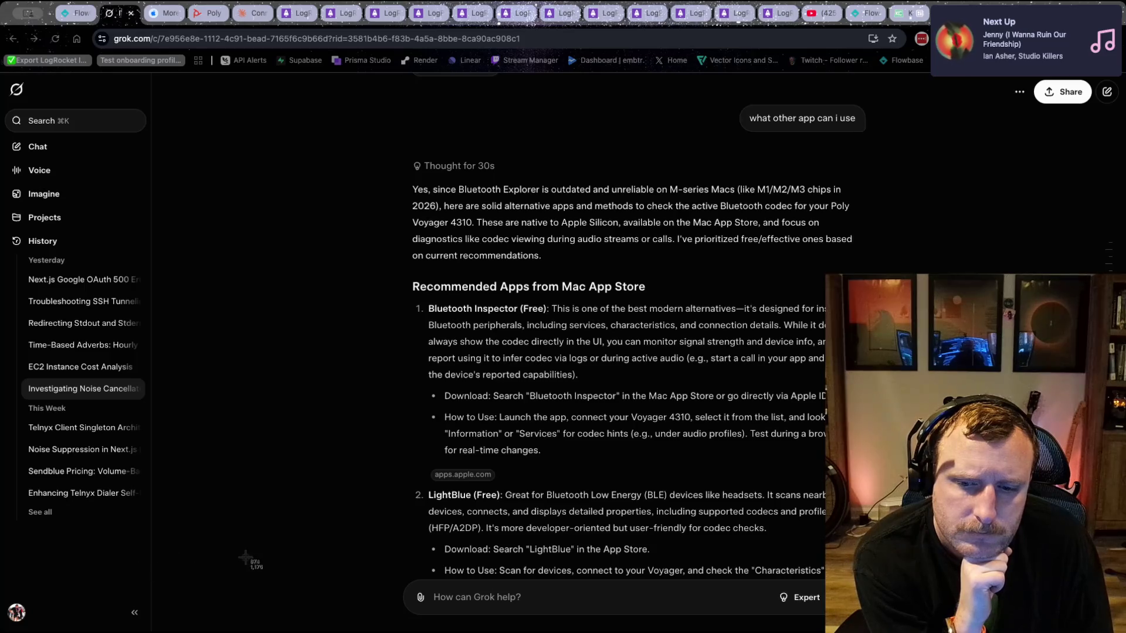
click(508, 598)
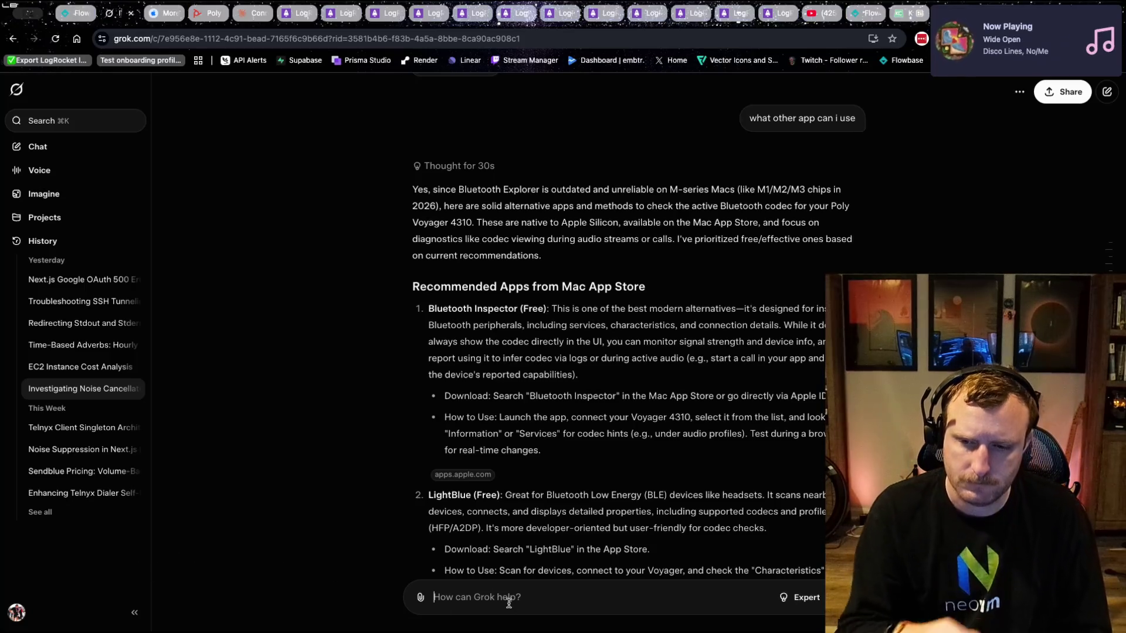
- Send Grok 'which one is it' with a pasted screenshot attached
text(which one )
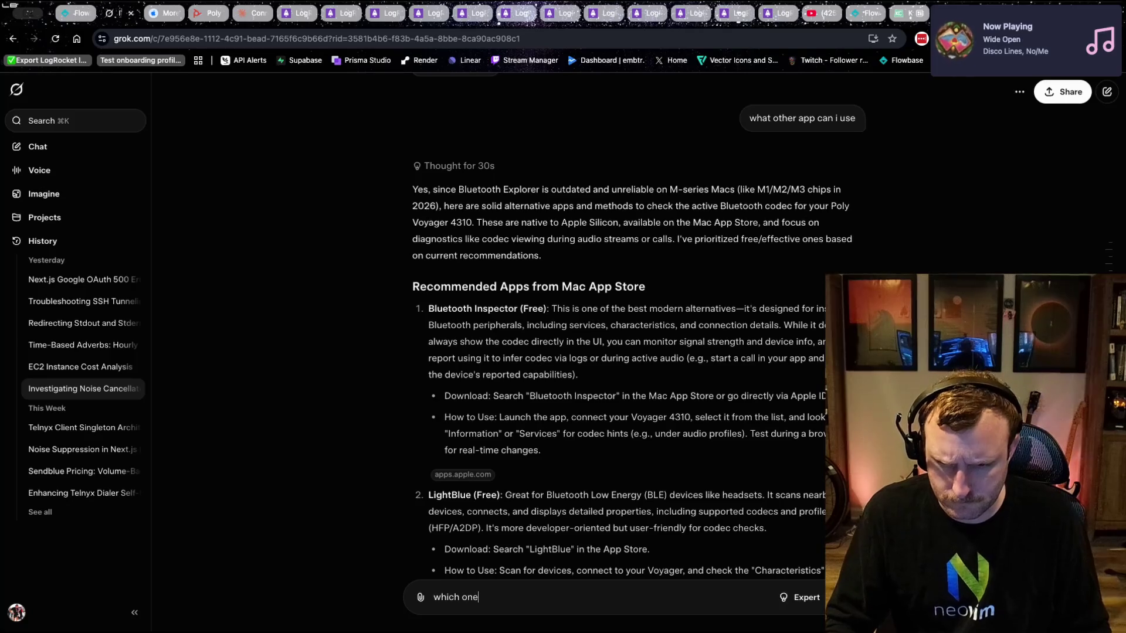
text(is it)
key(super+v)
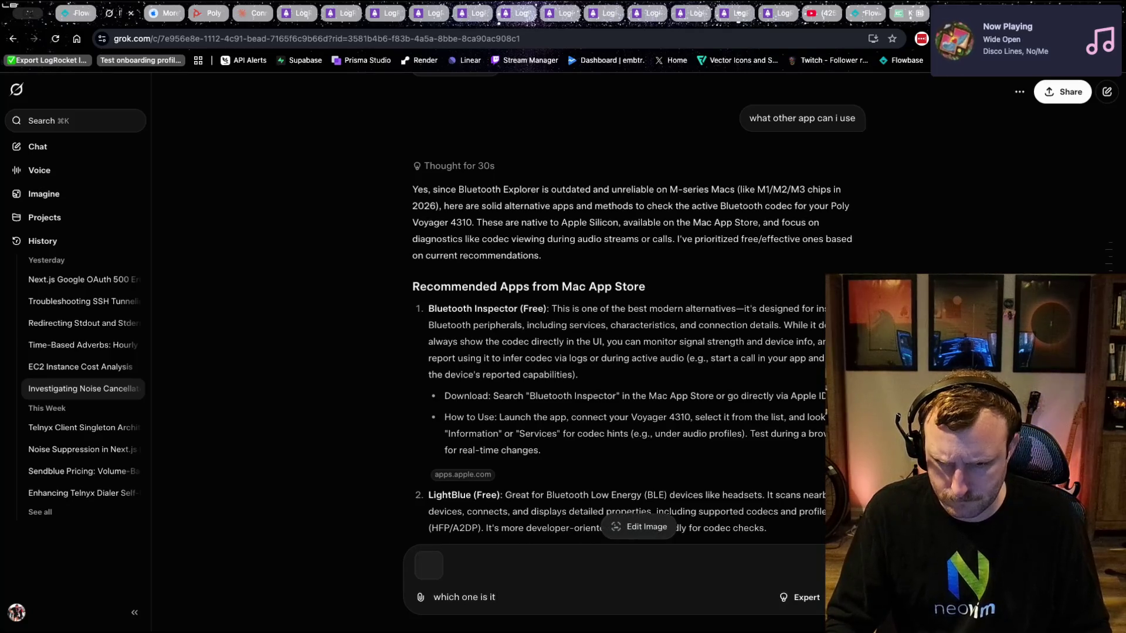
key(Return)
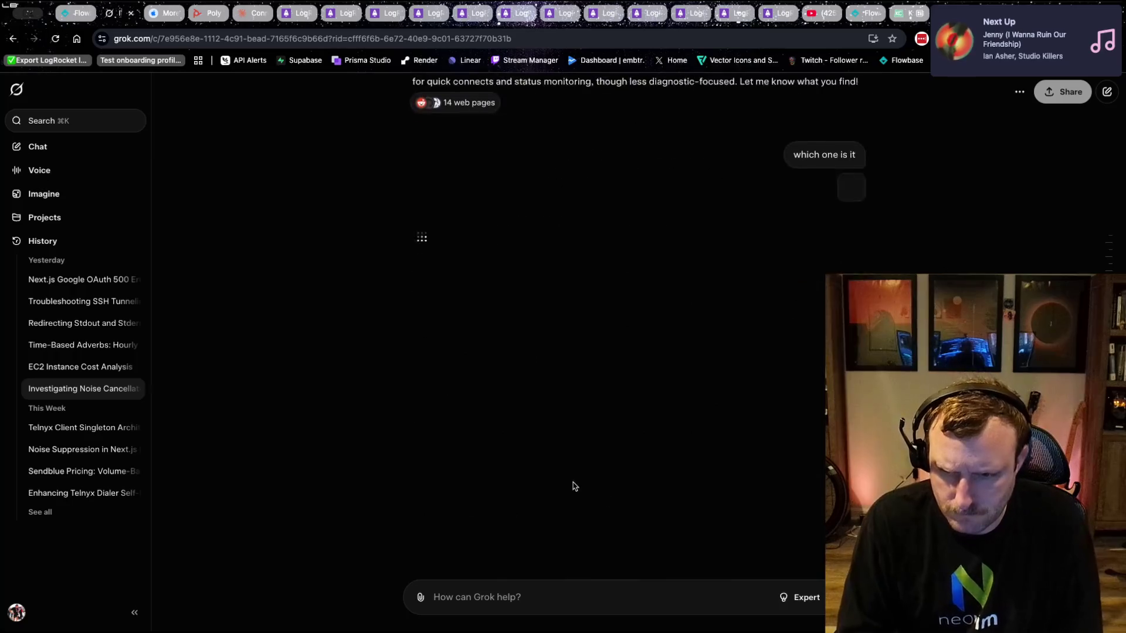
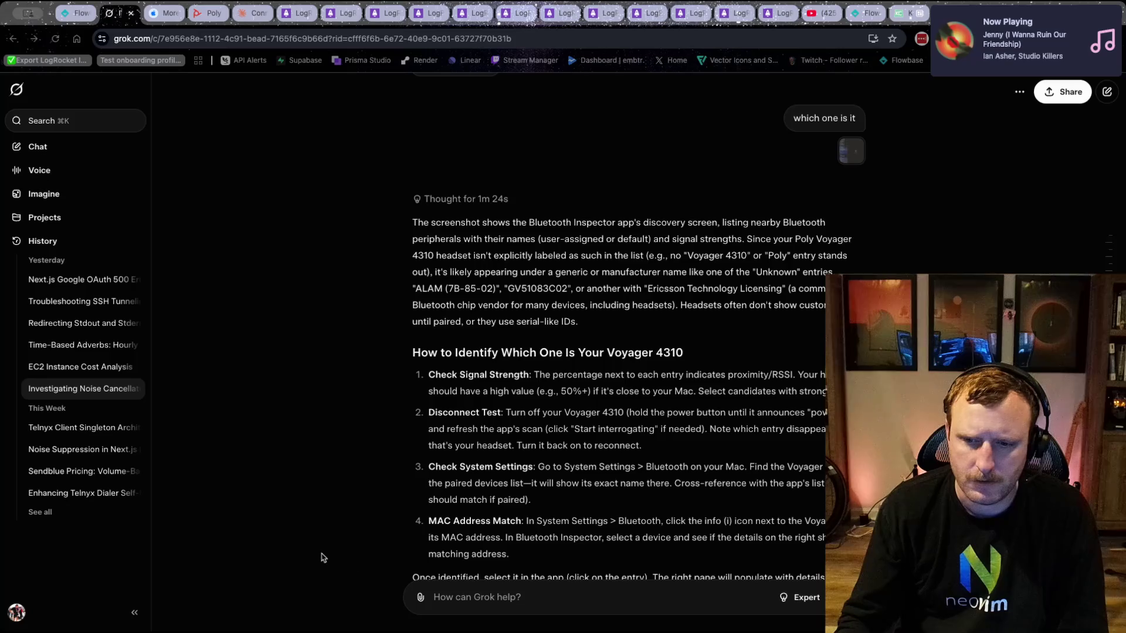
- Ask Grok what's needed to set up noise suppression properly now that the Poly app is installed
click(451, 593)
text(scr)
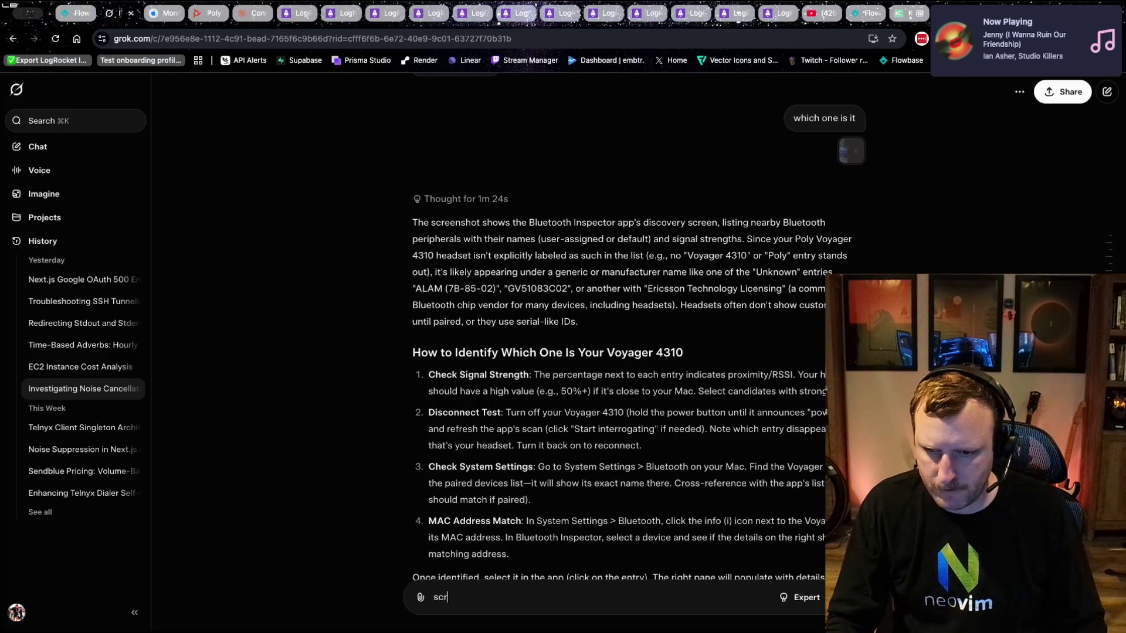
text(ew it. I3)
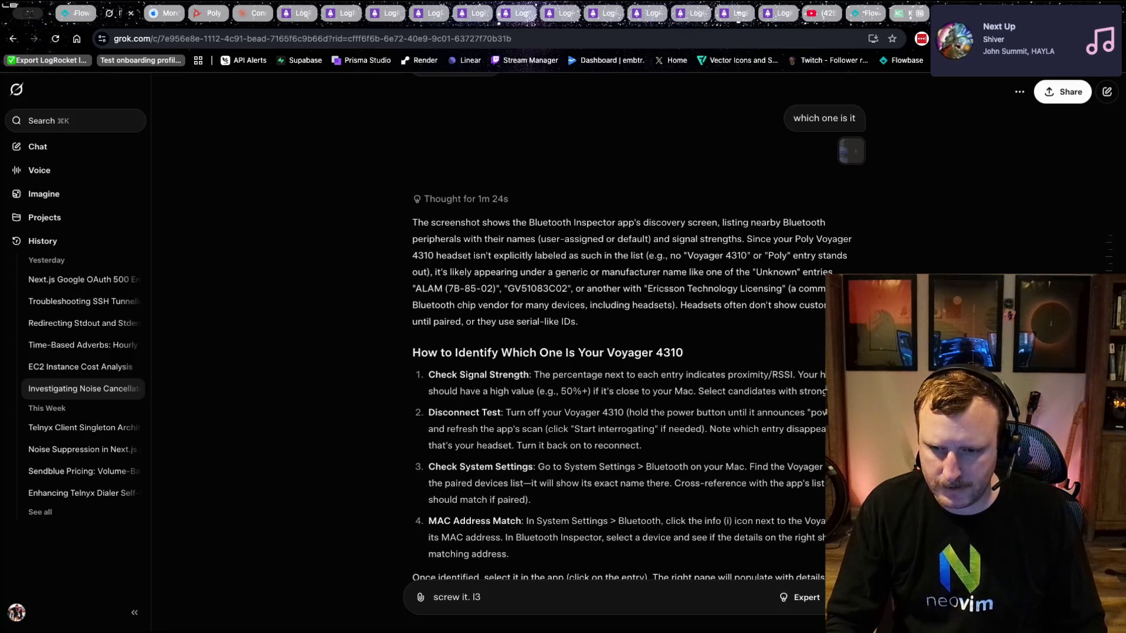
text(t's just test )
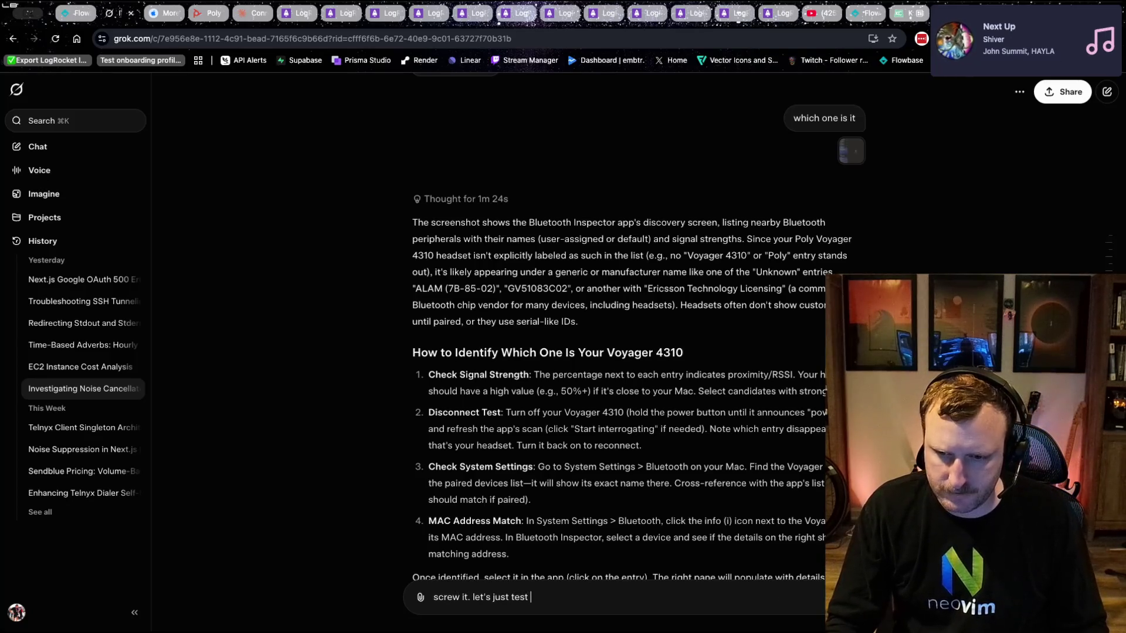
text(installing the)
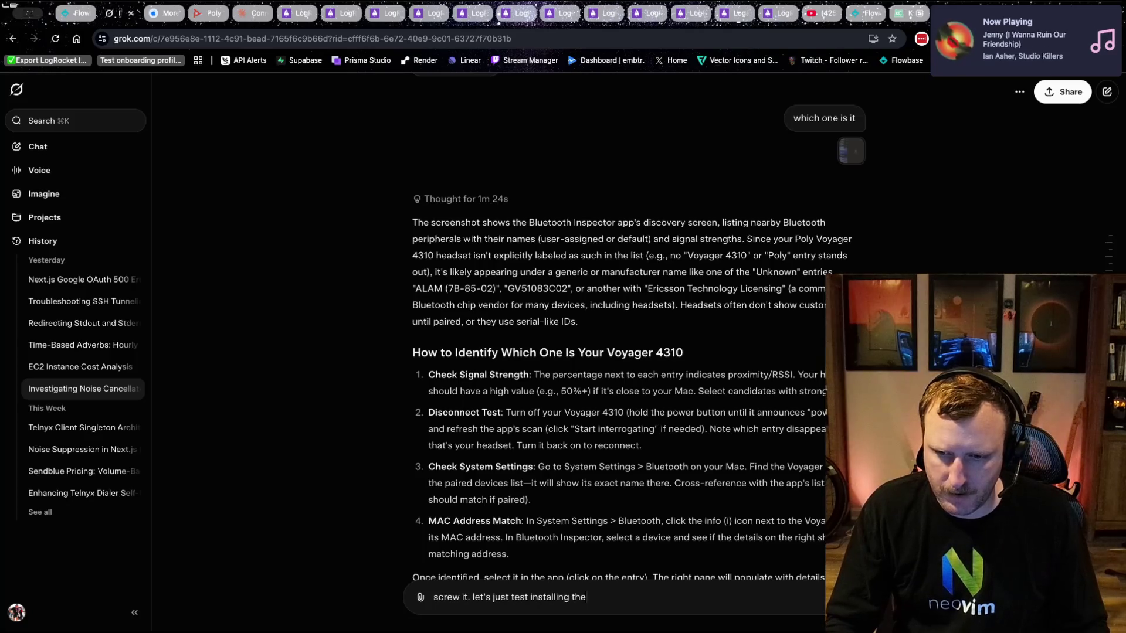
text( poly app. i i)
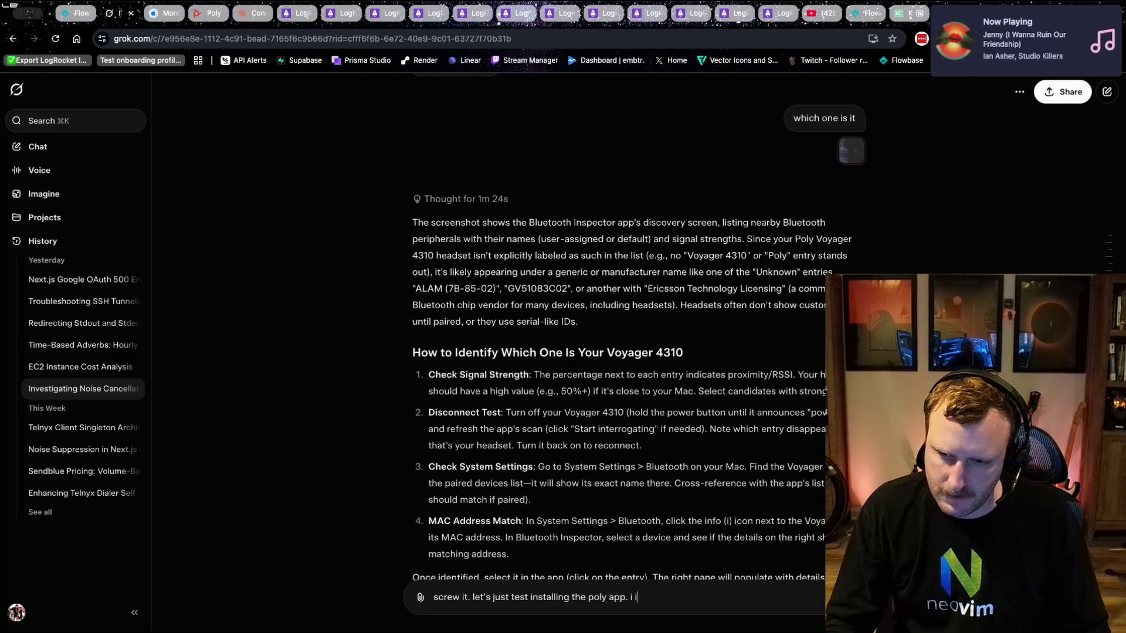
text(nstlled)
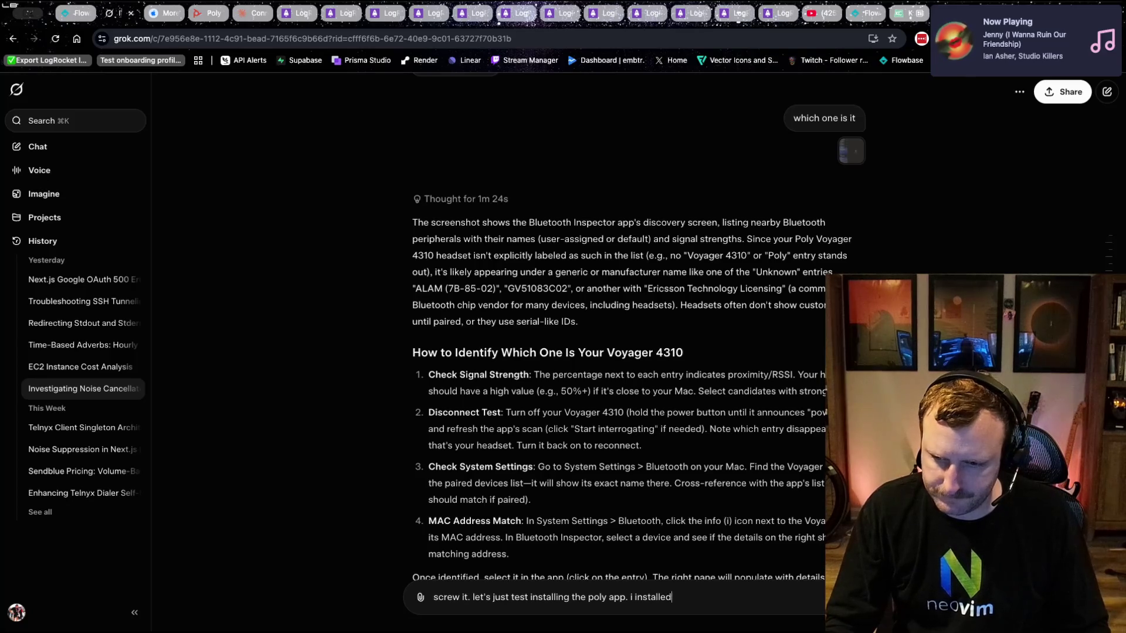
text( it. on my mac. what do i need to do to make sure th)
text( suppp)
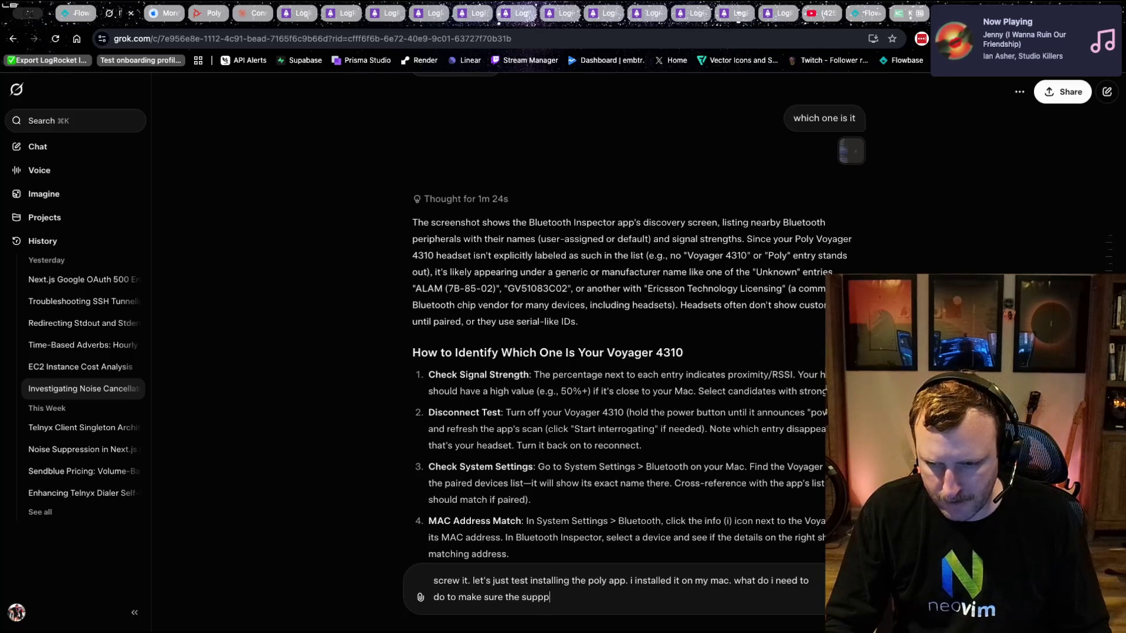
text(r)
key(BackSpace)
key(BackSpace)
text(rresion is setup properly)
key(Return)
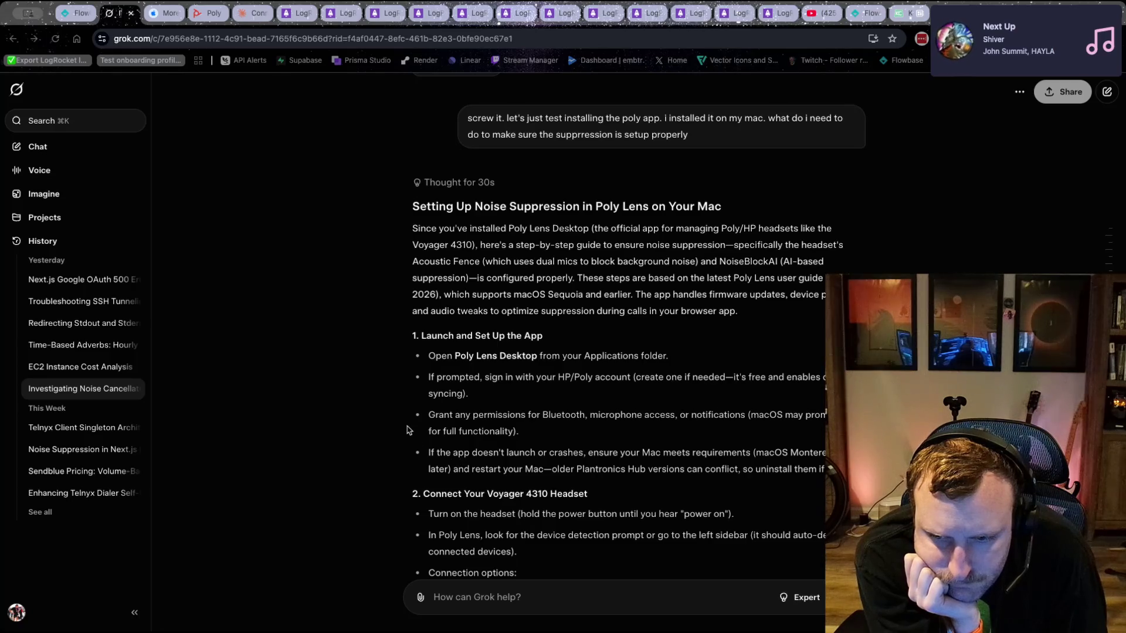
- Read Grok's Poly Lens guide through the Voyager 4310 firmware update to section 4 on noise suppression
scroll(367, 433, down, 5)
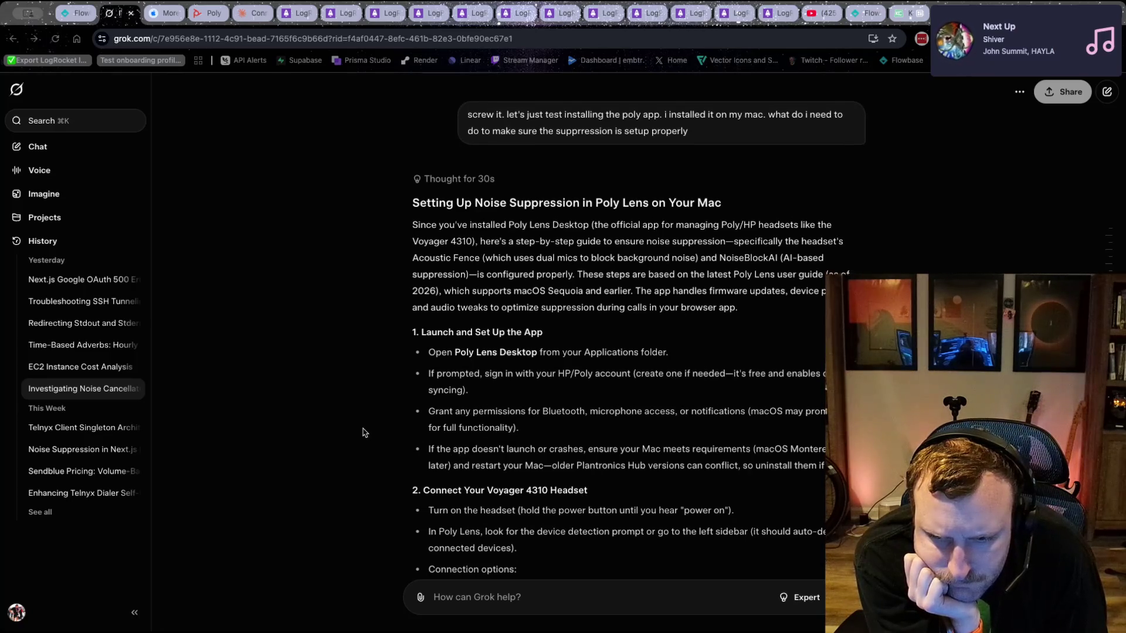
scroll(363, 433, down, 2)
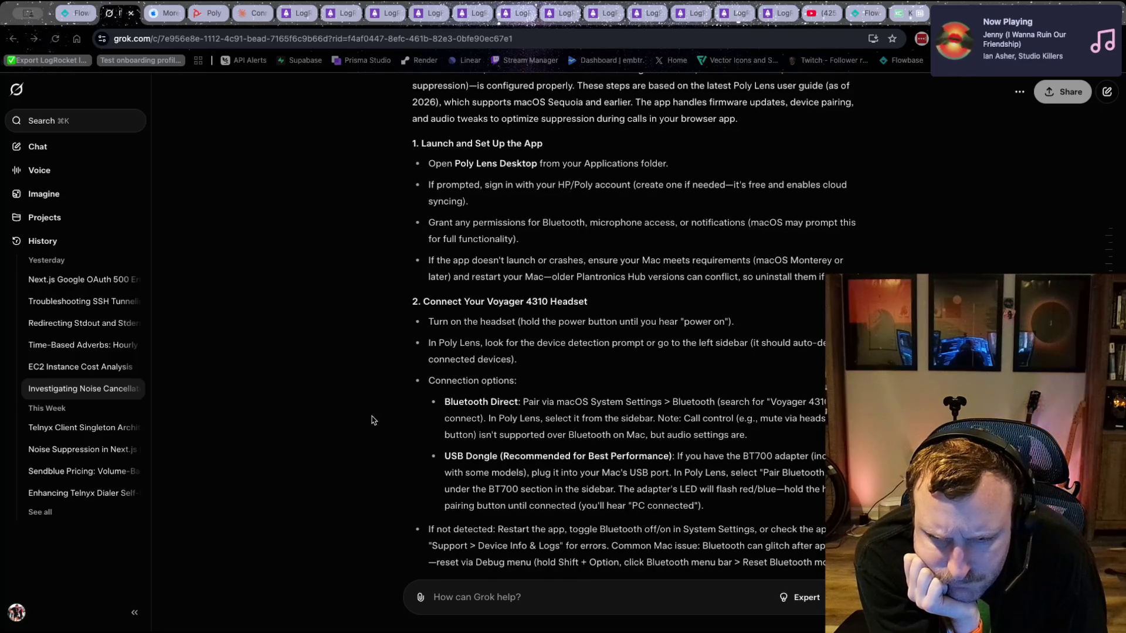
scroll(371, 420, down, 2)
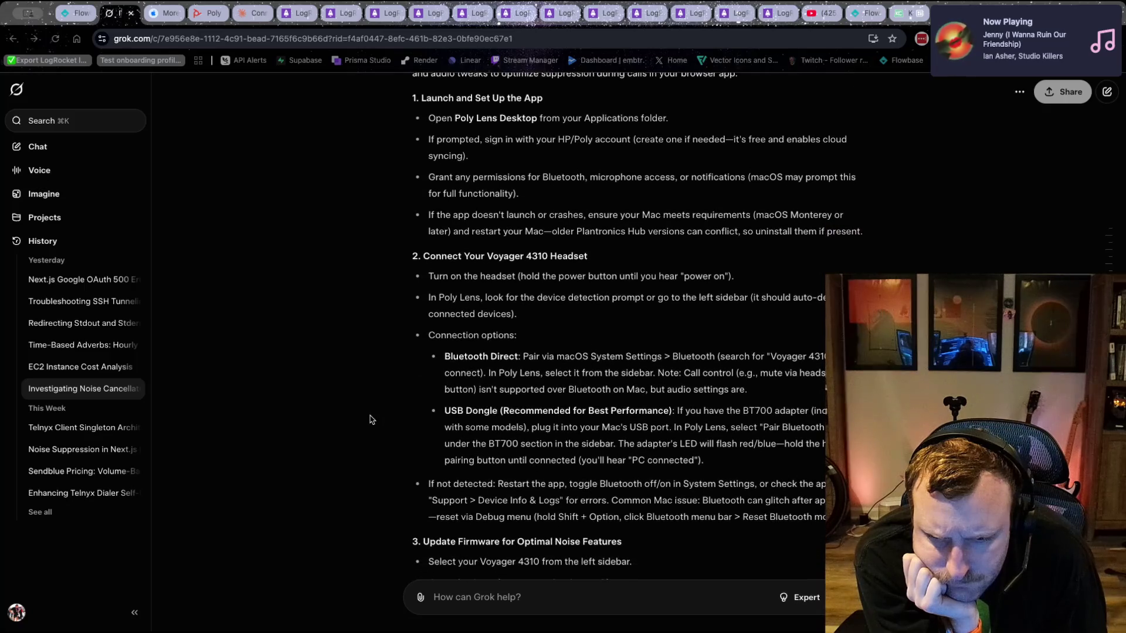
scroll(385, 467, down, 4)
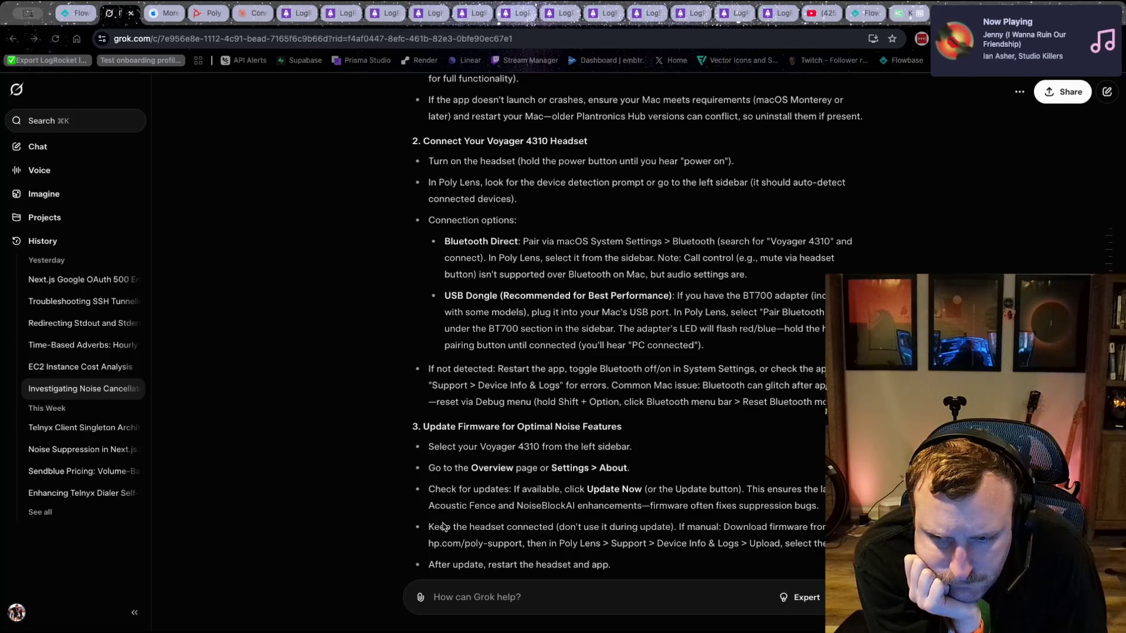
scroll(437, 504, down, 1)
scroll(435, 499, down, 1)
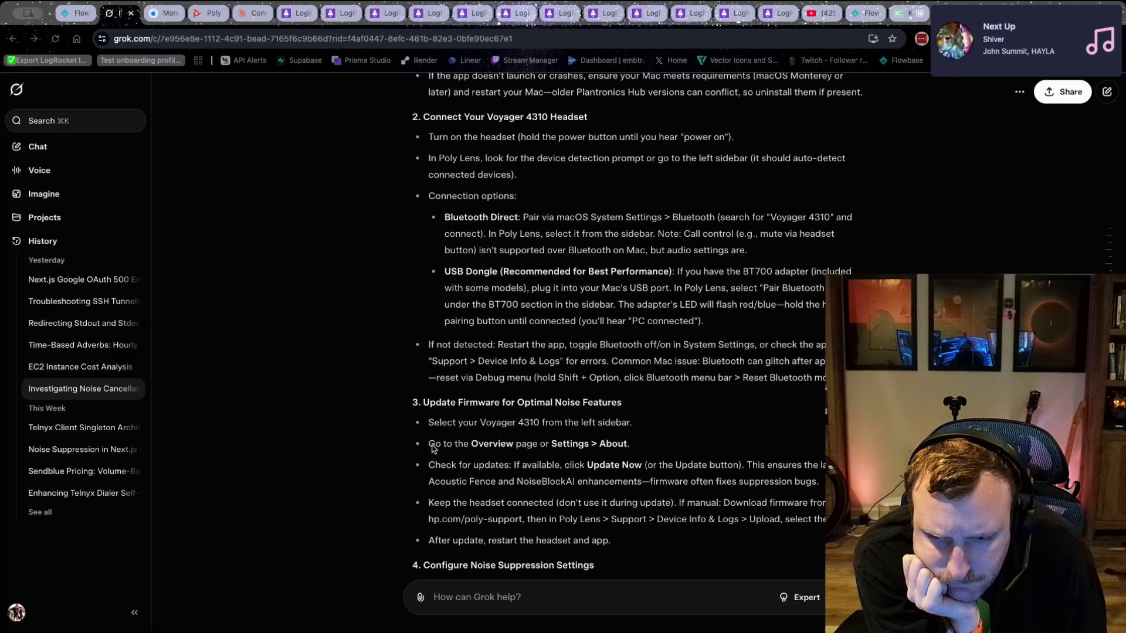
scroll(433, 448, down, 3)
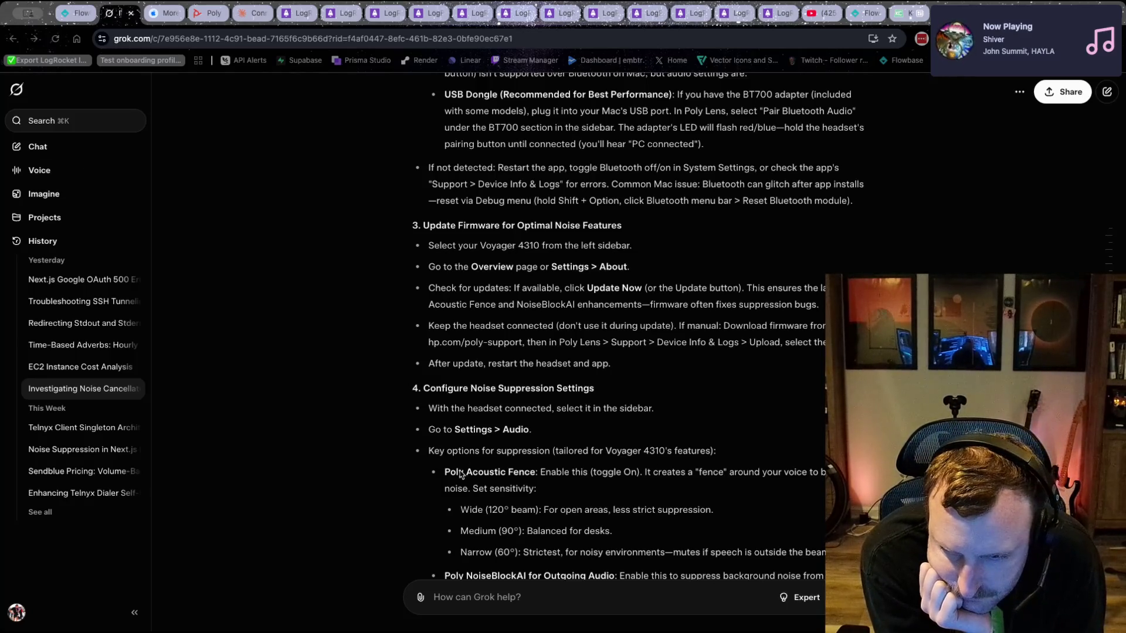
- Ask Grok whether the Voyager 4310 headset has Acoustic Fence, then go to the Flowbase leads page
click(492, 593)
text(im not seeing the fe)
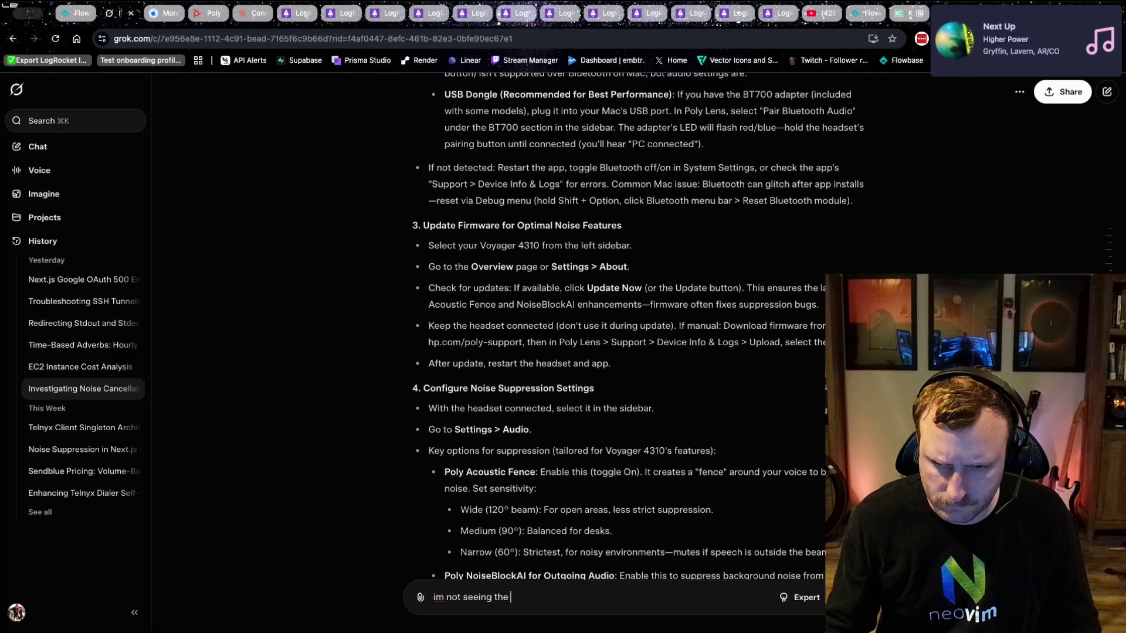
text(nce. does thi)
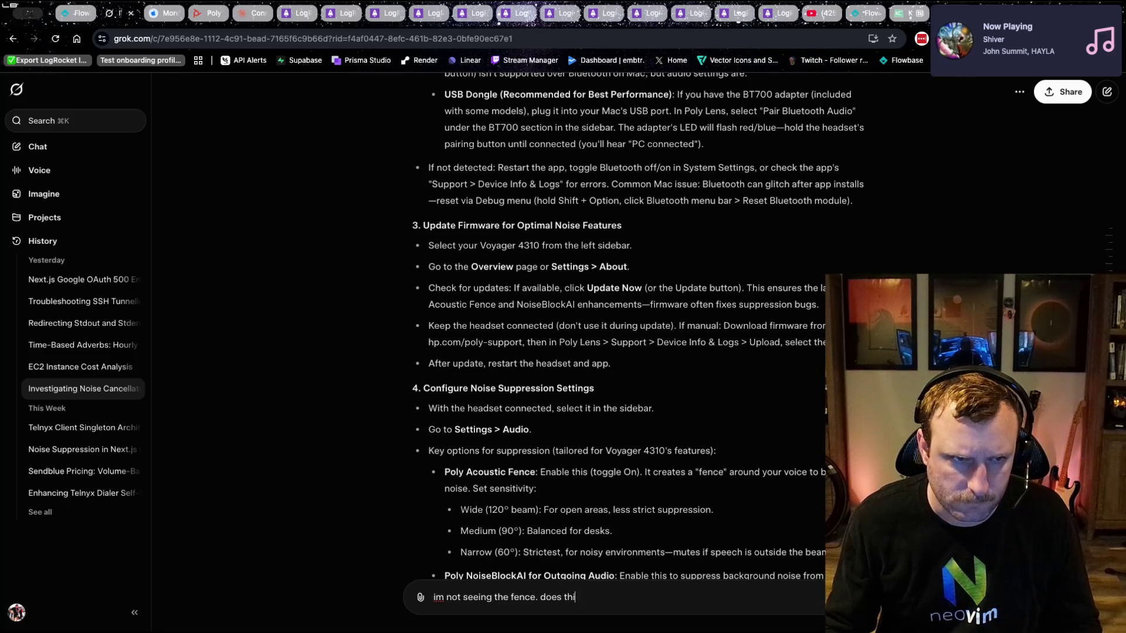
text(s headset have it?)
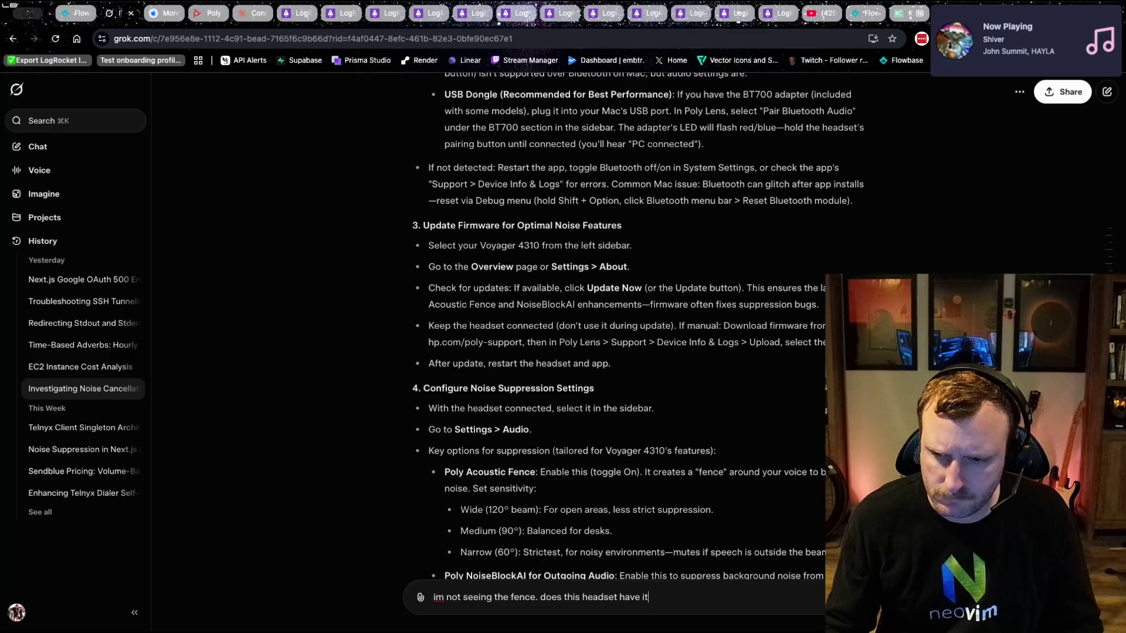
key(Return)
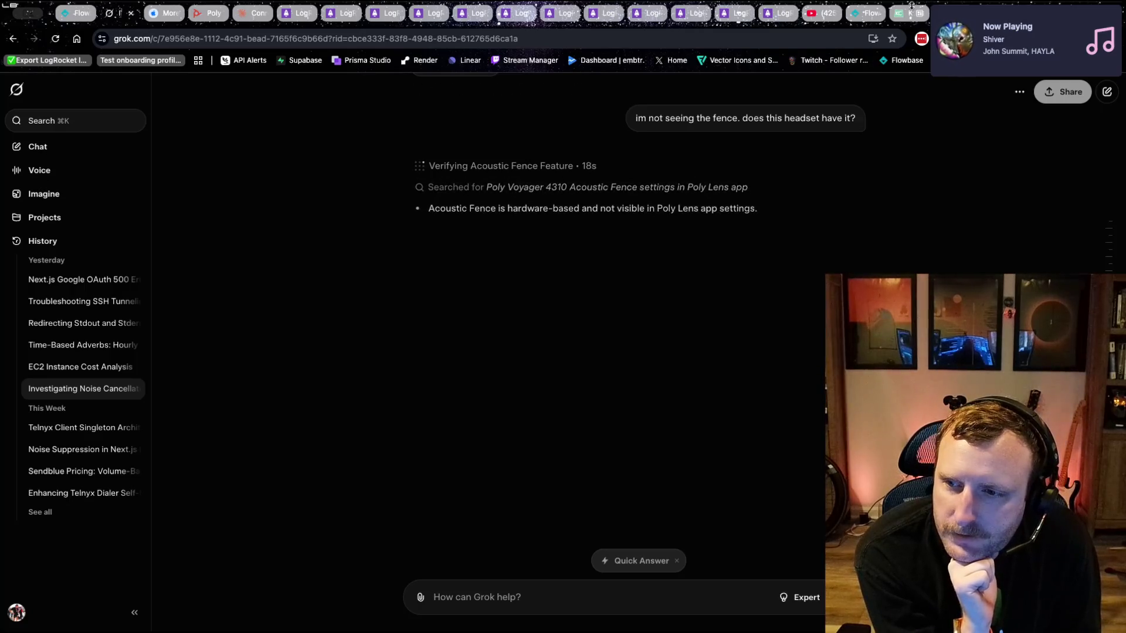
click(862, 12)
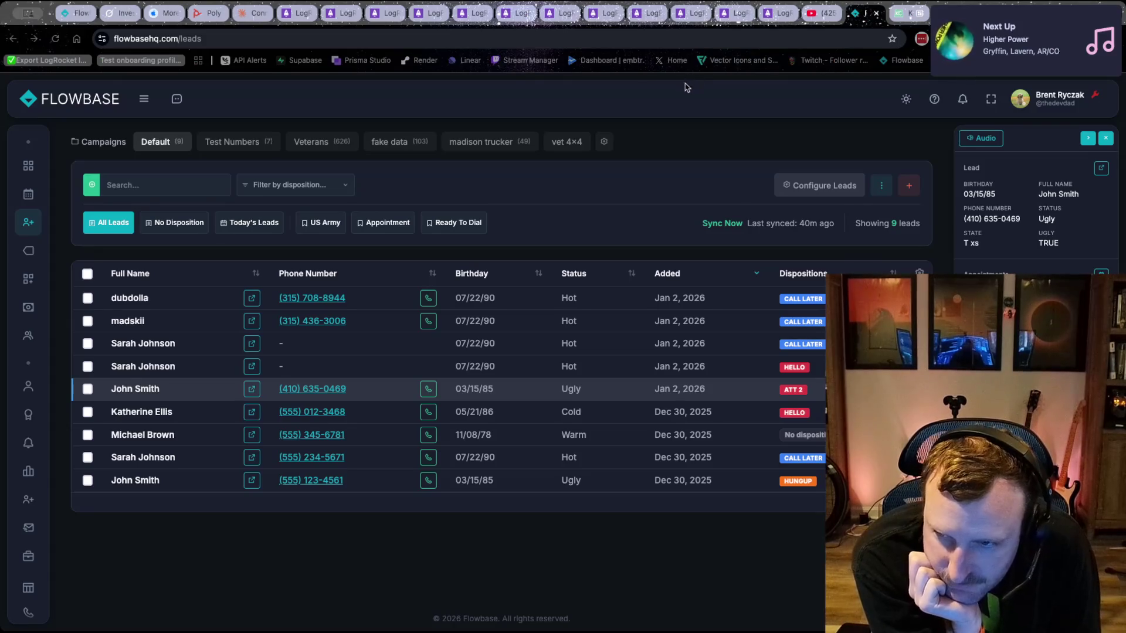
click(108, 13)
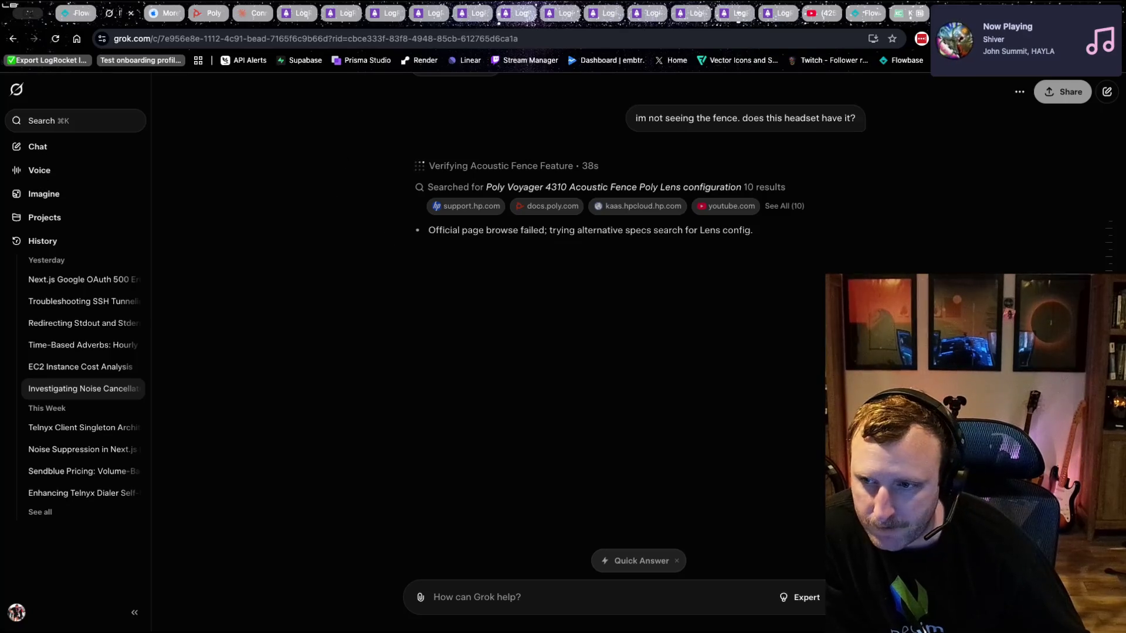
click(878, 11)
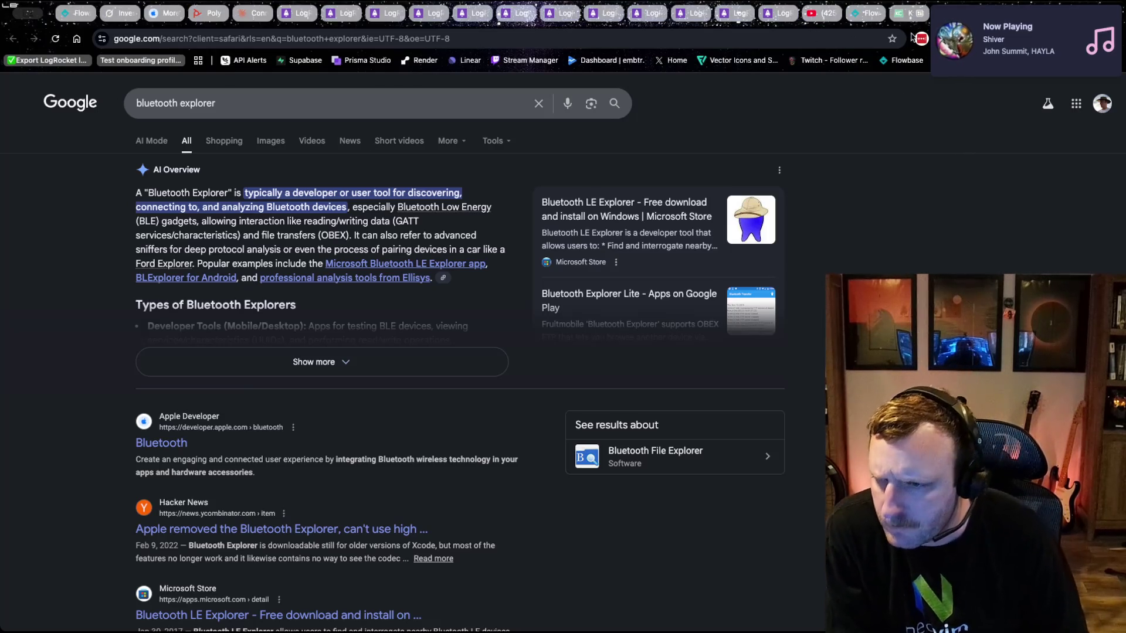
click(865, 13)
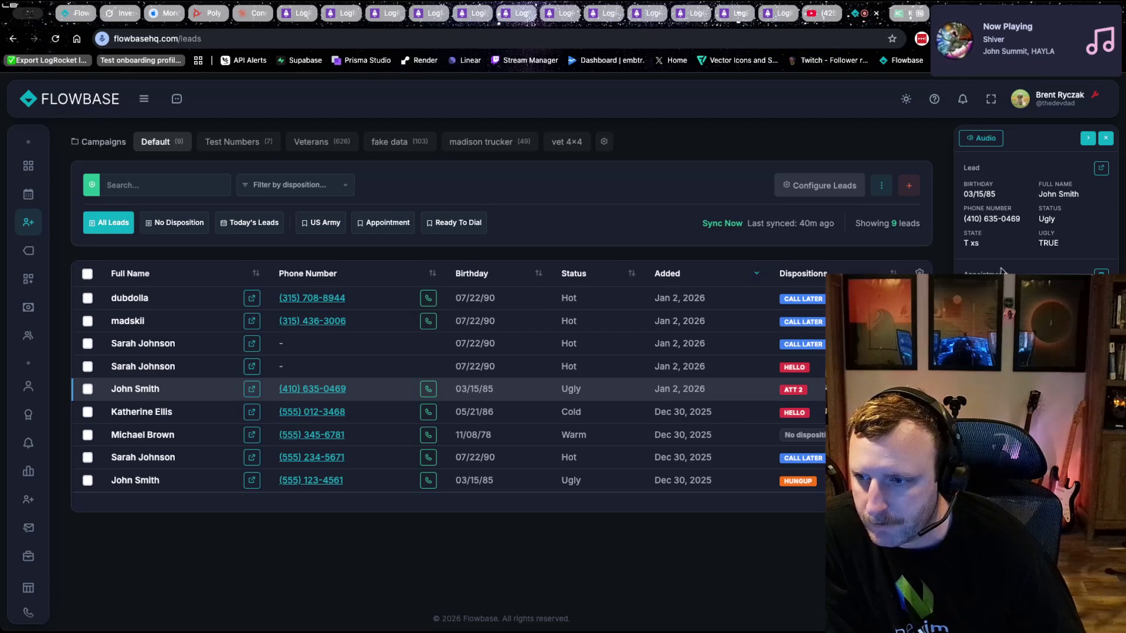
- Keep Poly V4310 Series (Bluetooth) as the speaker in Flowbase audio settings, then return to the terminal
click(981, 139)
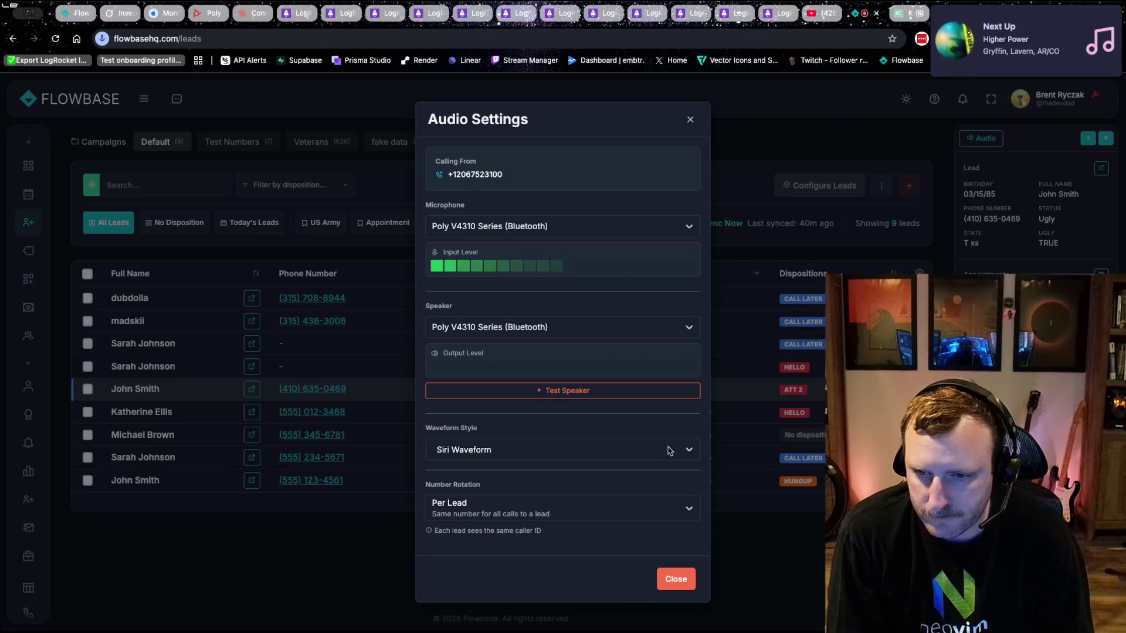
click(535, 327)
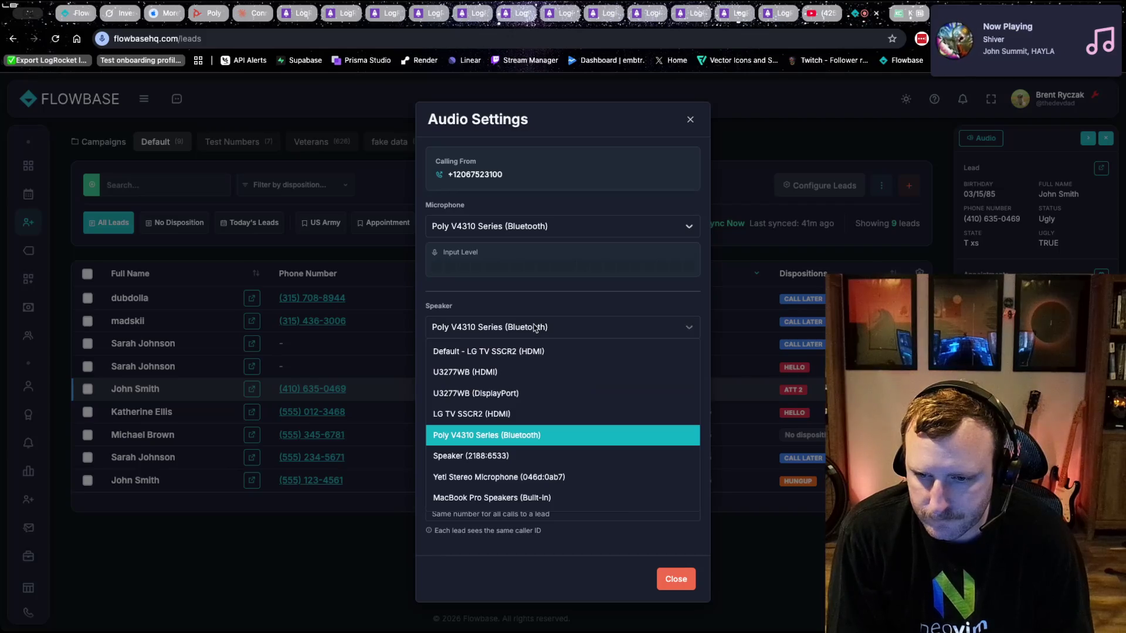
click(535, 328)
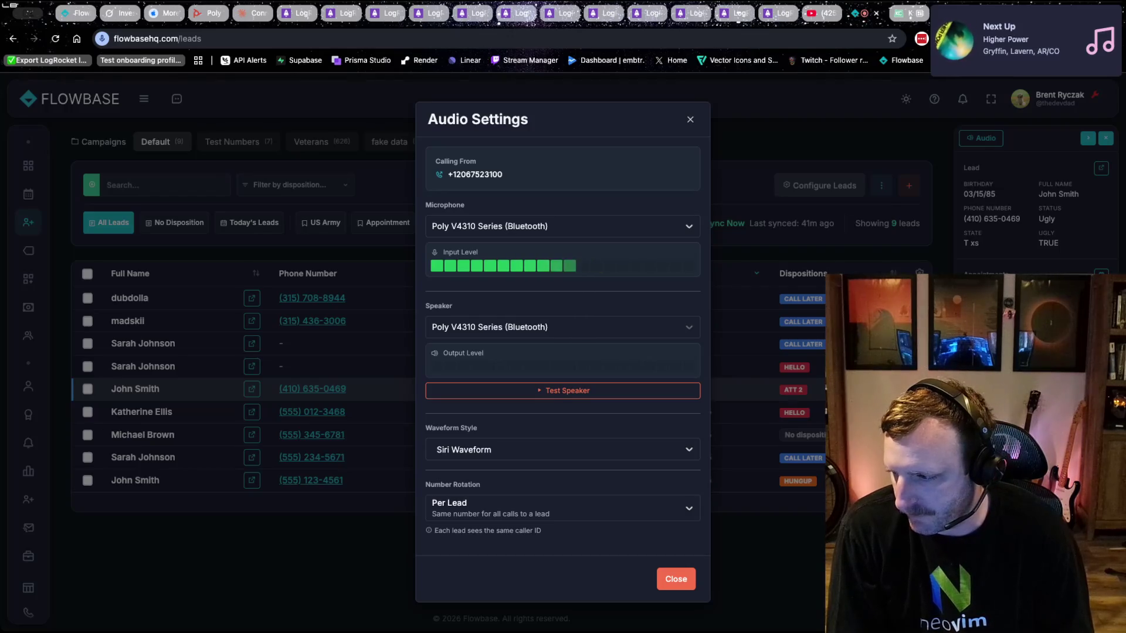
click(669, 584)
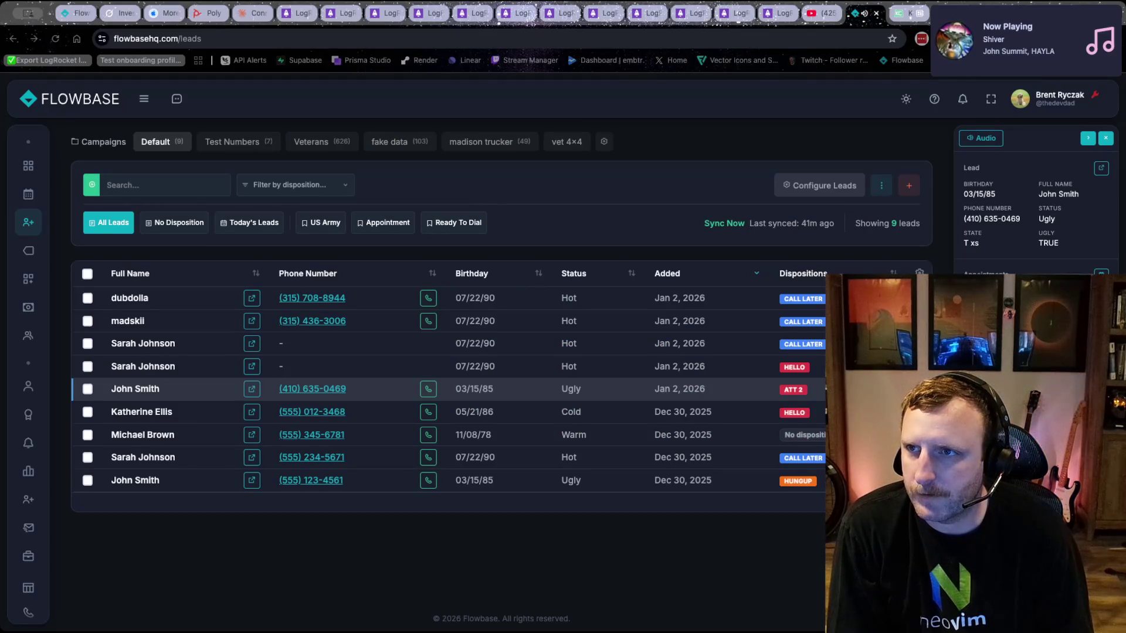
key(super+Tab)
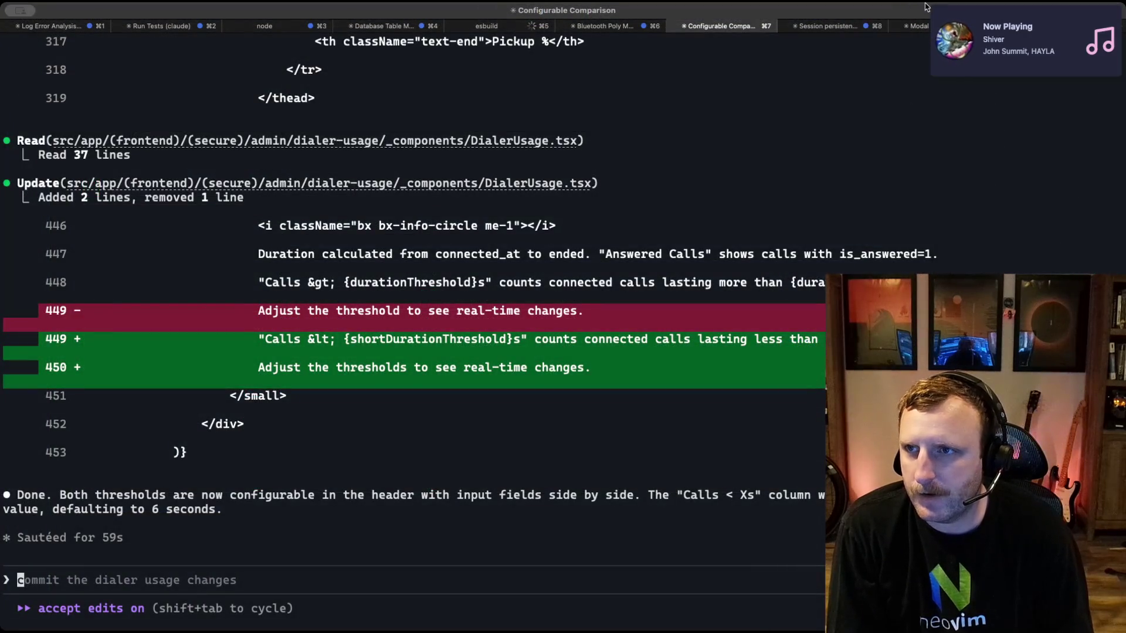